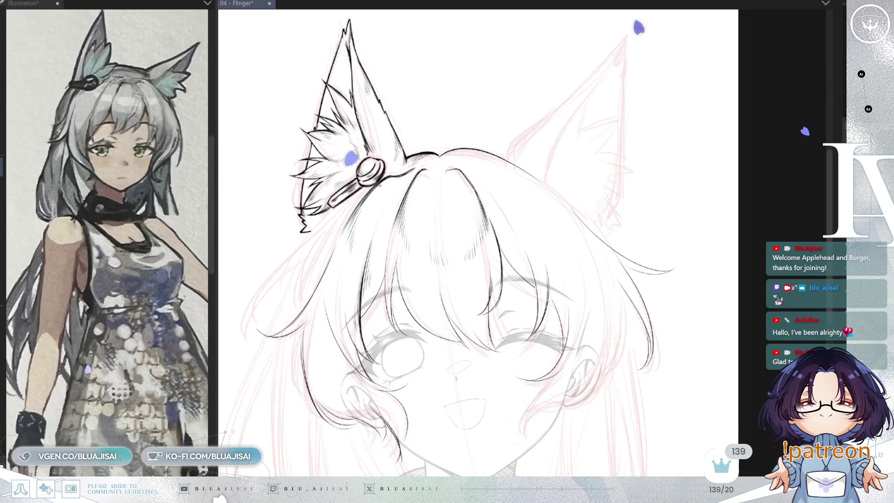
- Select the inked left ear and rotate it slightly clockwise
scroll(517, 255, up, 3)
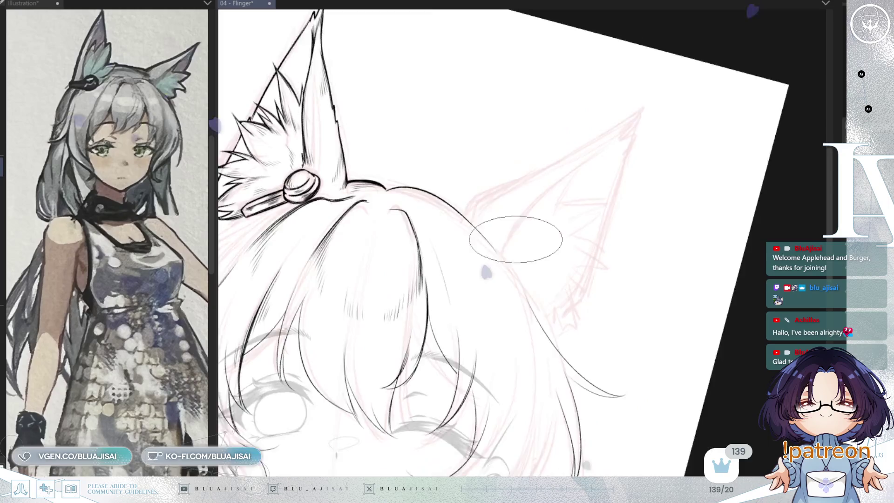
drag(517, 254, 816, 273)
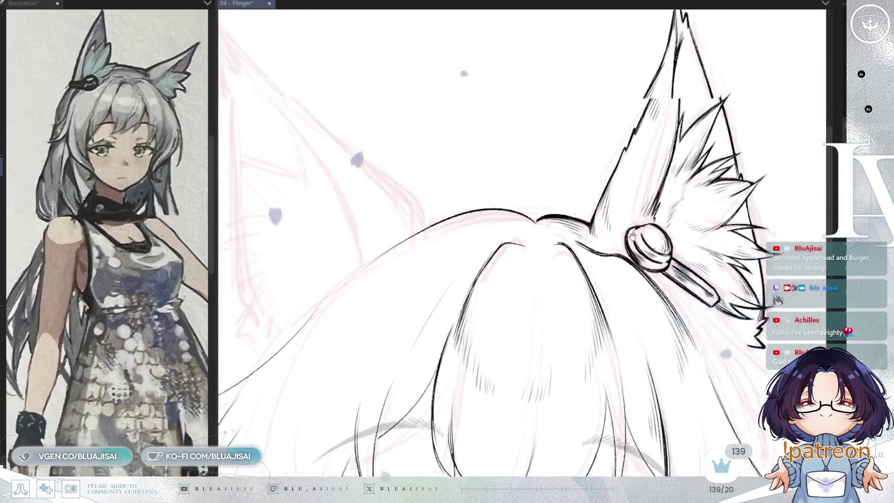
scroll(593, 234, up, 2)
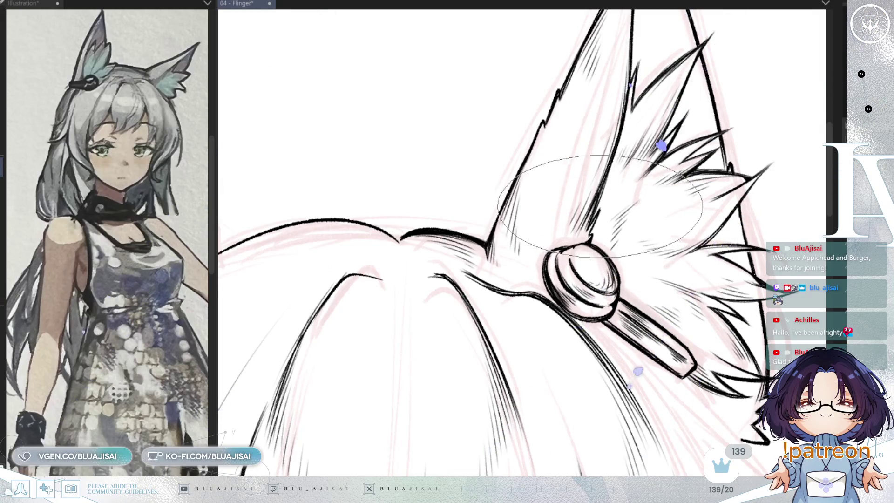
scroll(601, 207, down, 4)
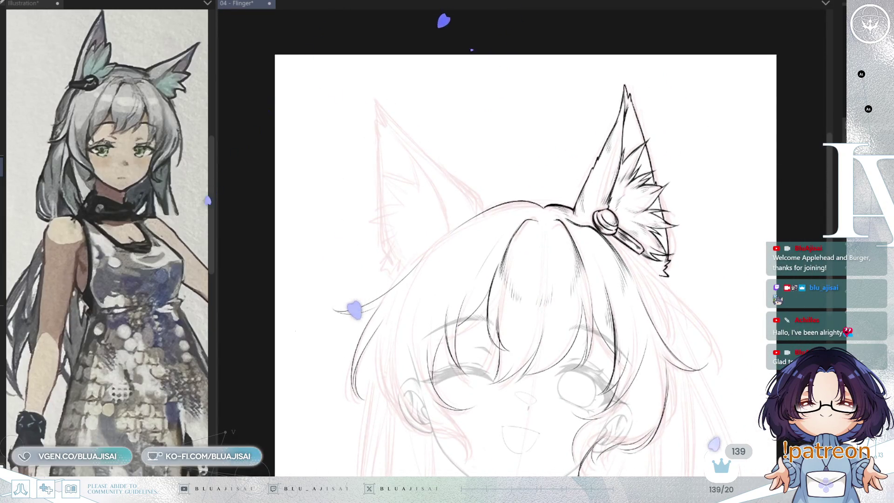
key(h)
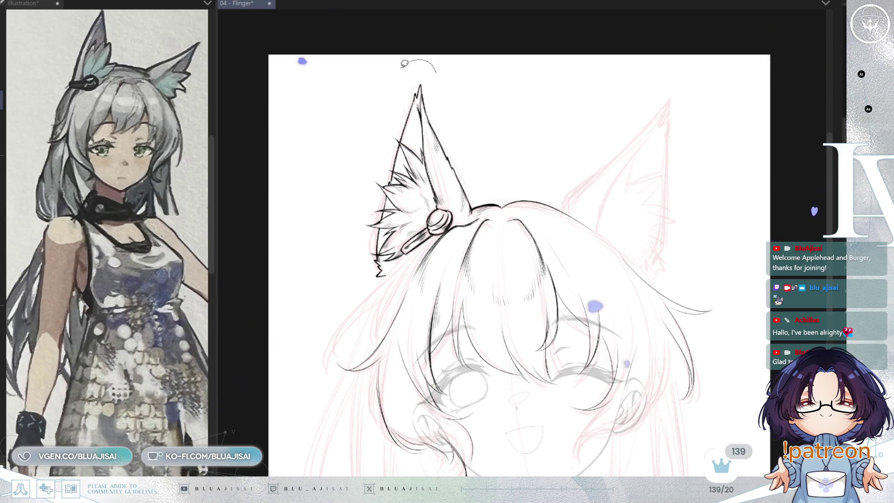
mouse_move(366, 229)
mouse_down()
mouse_move(380, 291)
mouse_move(483, 200)
mouse_up()
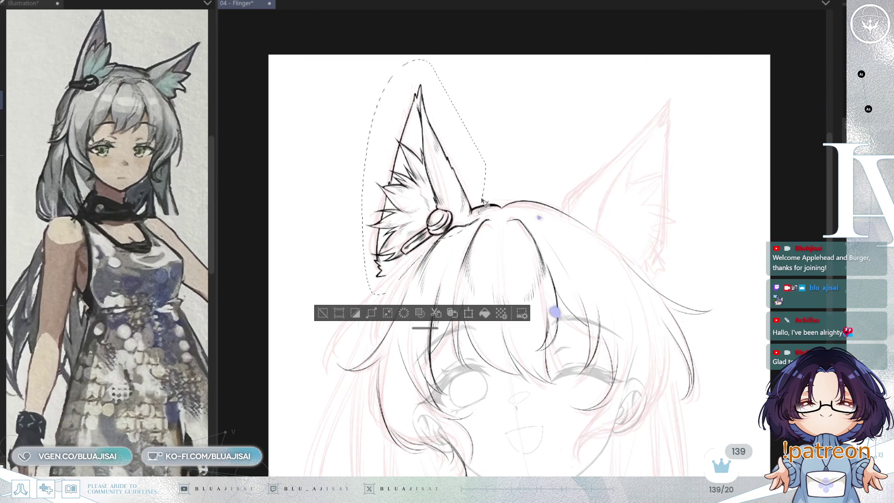
key(ctrl+t)
drag(501, 69, 460, 141)
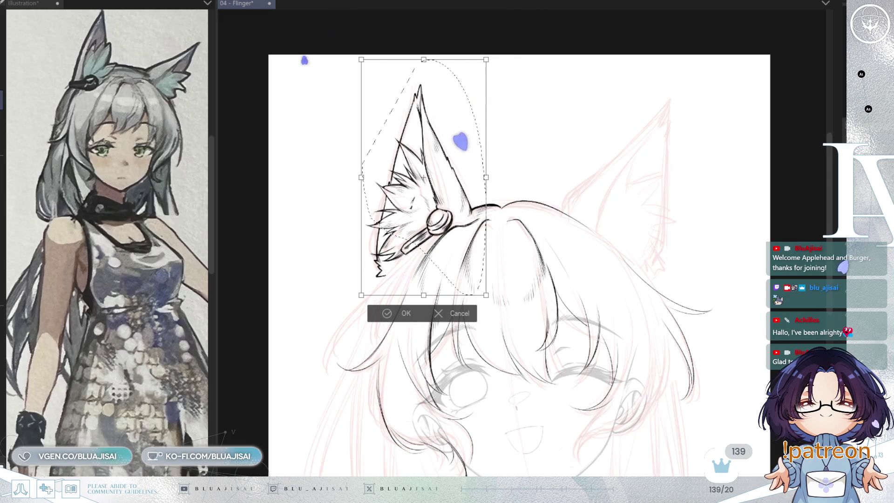
key(Return)
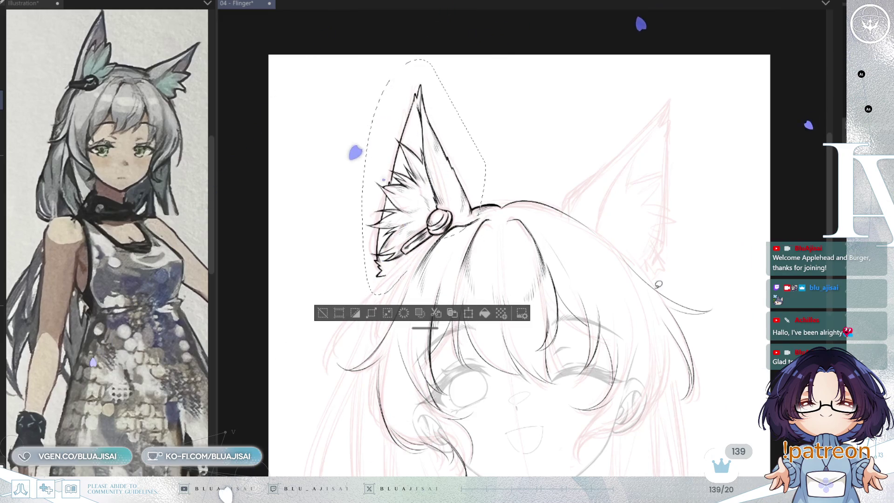
click(322, 313)
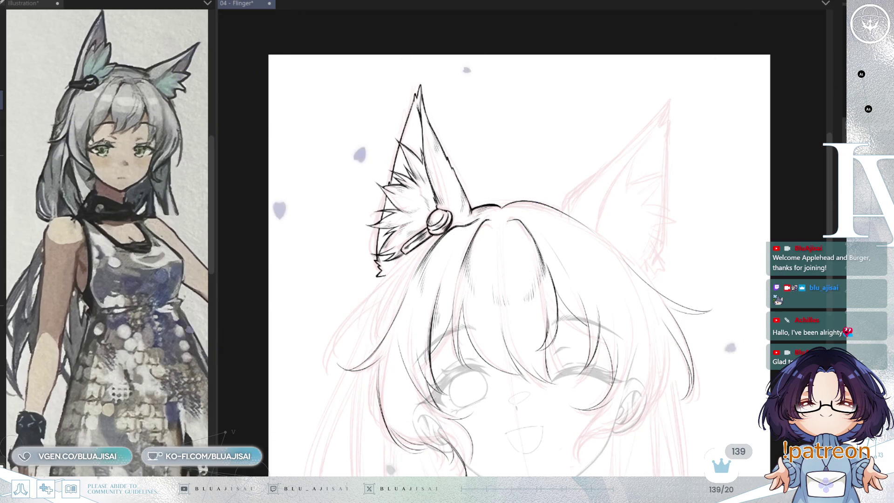
- Place a horizontally mirrored copy of the ear onto the right ear sketch, tilted to match
key(ctrl+h)
key(ctrl+h)
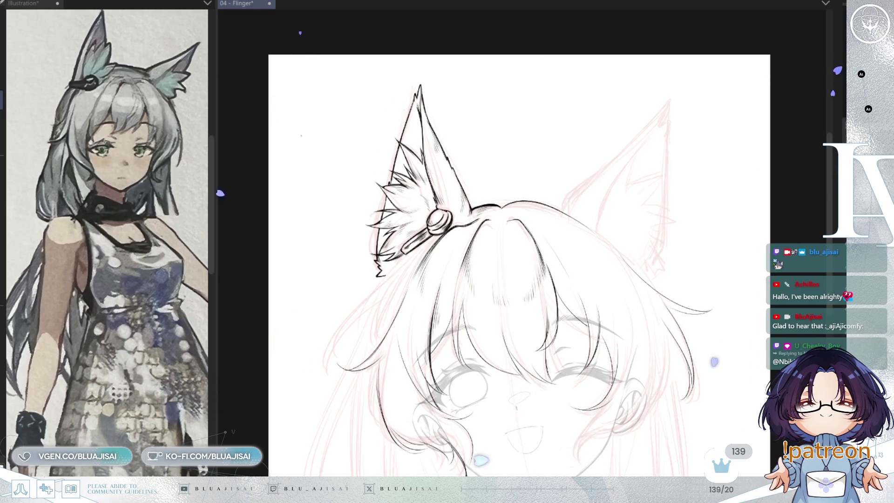
key(ctrl+shift+d)
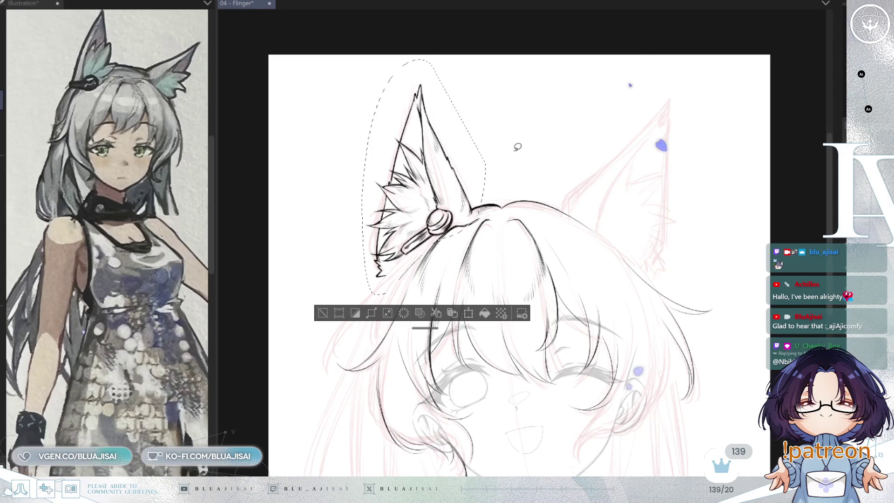
key(ctrl+t)
key(h)
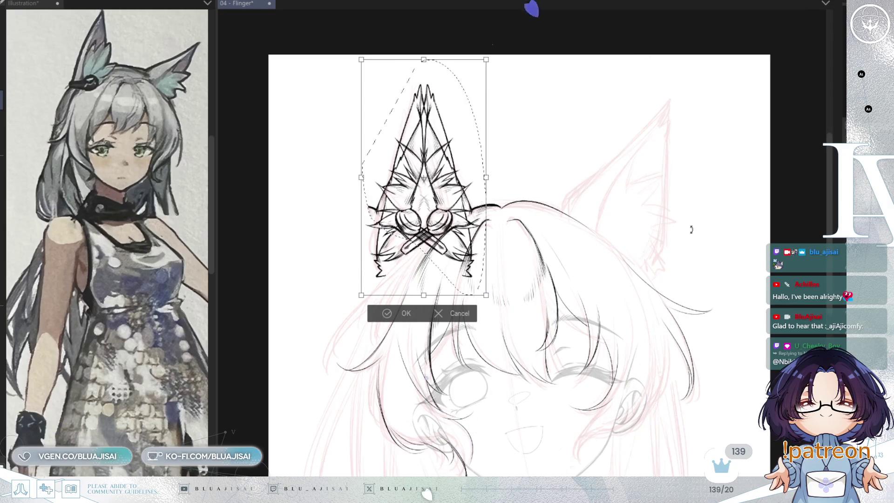
mouse_move(465, 232)
mouse_down()
mouse_move(655, 234)
mouse_move(642, 250)
mouse_up()
drag(714, 218, 705, 245)
mouse_move(625, 259)
mouse_down()
mouse_move(632, 270)
mouse_move(655, 269)
mouse_up()
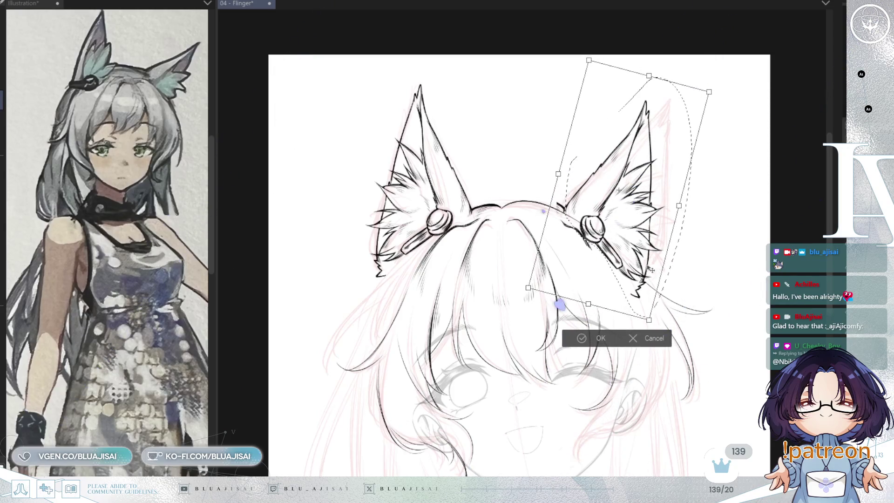
click(588, 338)
scroll(573, 219, up, 5)
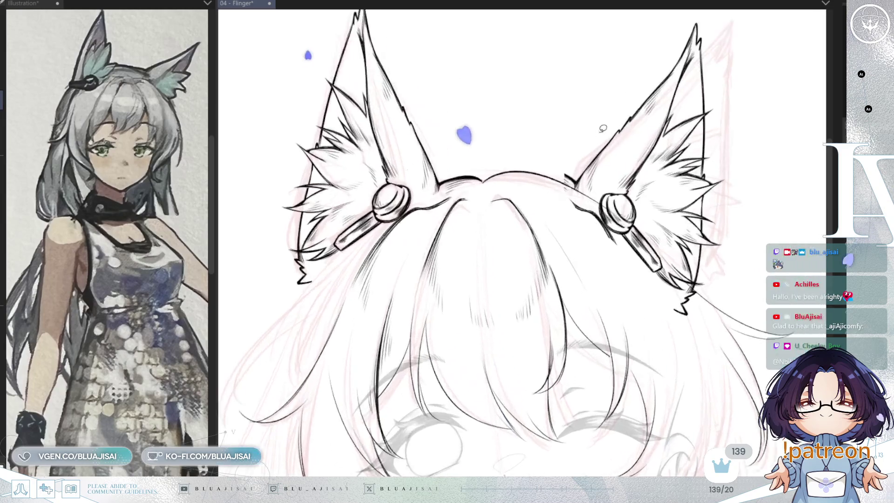
key(h)
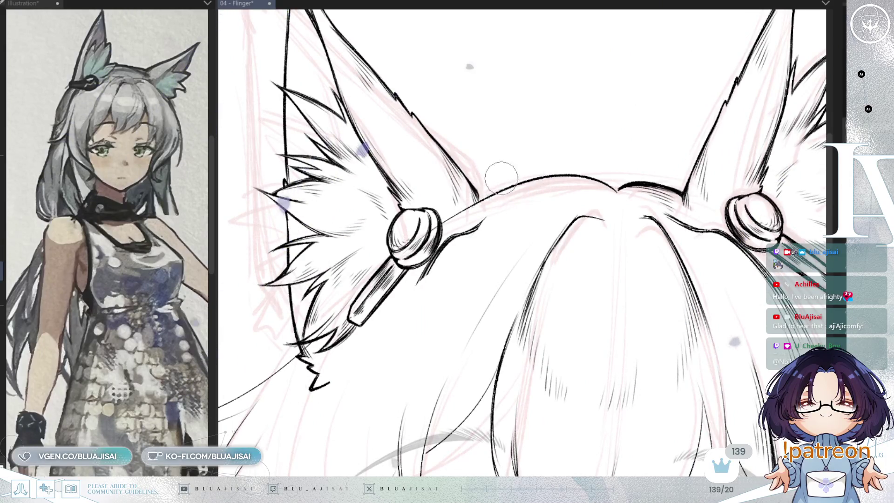
drag(509, 193, 519, 173)
drag(472, 205, 450, 221)
mouse_move(407, 195)
mouse_down()
mouse_move(419, 186)
mouse_move(433, 192)
mouse_move(441, 235)
mouse_up()
mouse_move(384, 284)
mouse_down()
mouse_move(447, 257)
mouse_move(419, 270)
mouse_move(436, 256)
mouse_move(419, 298)
mouse_up()
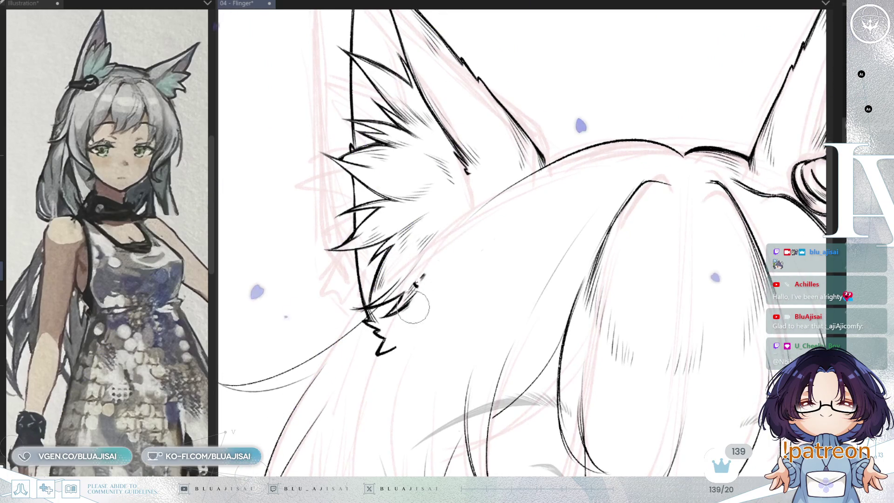
scroll(551, 197, down, 5)
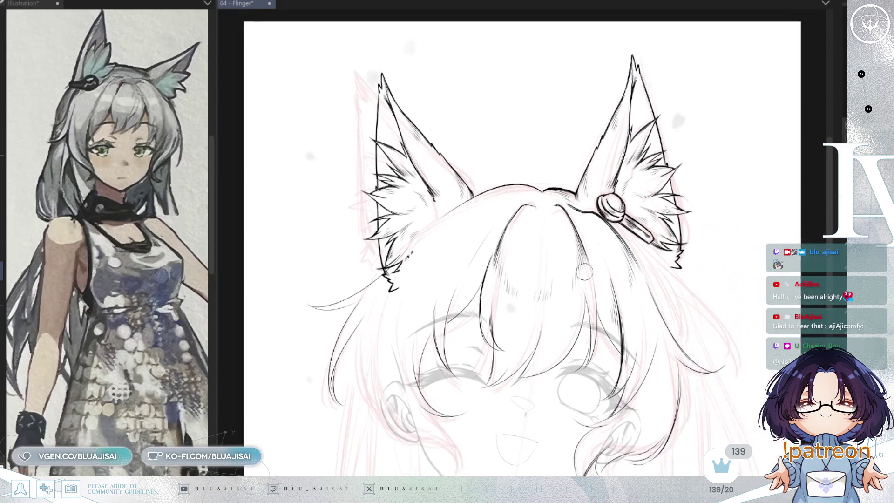
key(h)
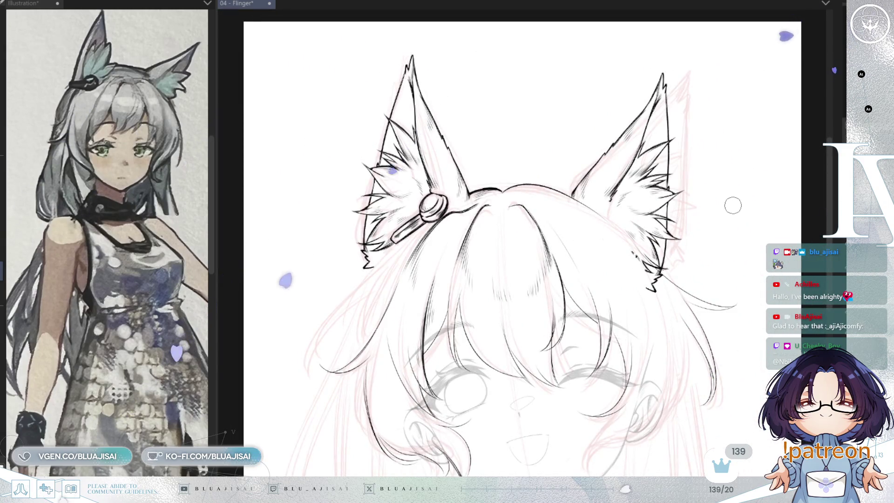
key(h)
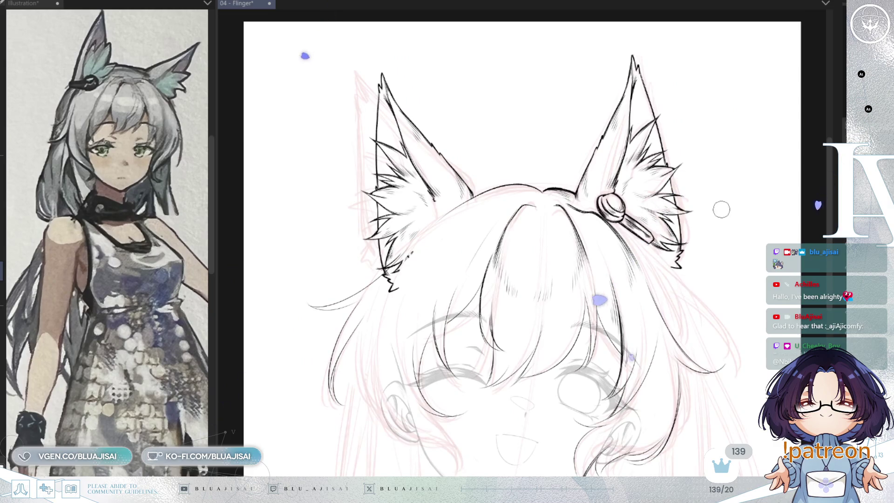
scroll(429, 254, up, 2)
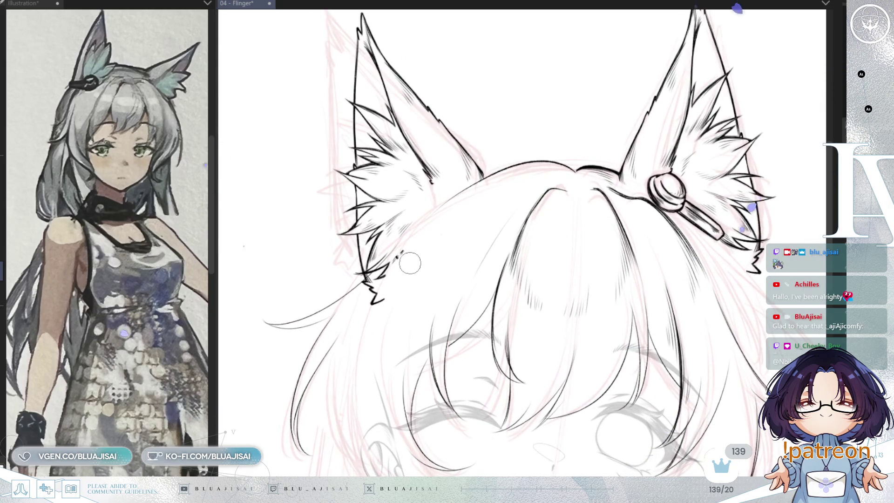
key(ctrl+z)
scroll(606, 210, down, 2)
drag(754, 180, 662, 206)
scroll(659, 209, down, 3)
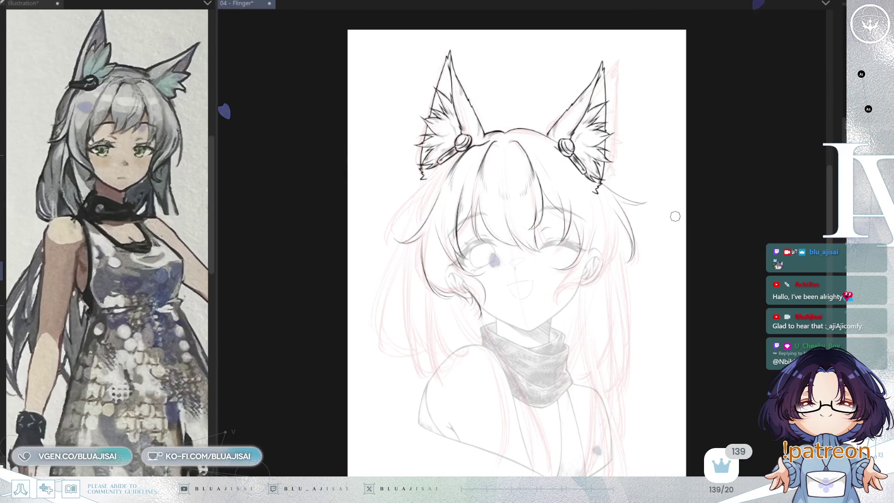
- Rotate the right ear and its clip slightly clockwise and ease it up-right over the sketch
key(m)
key(m)
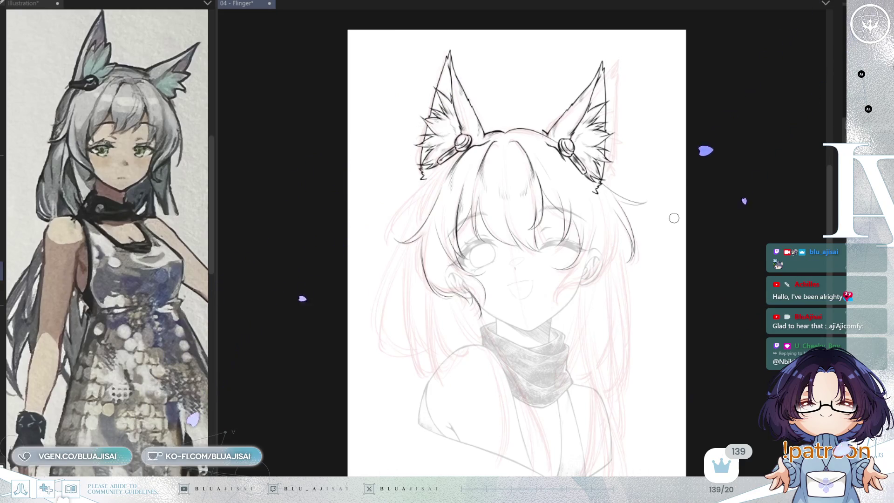
key(ctrl+t)
mouse_move(684, 175)
mouse_down()
mouse_move(675, 199)
mouse_move(679, 191)
mouse_up()
mouse_move(595, 189)
mouse_down()
mouse_move(603, 194)
mouse_move(598, 181)
mouse_up()
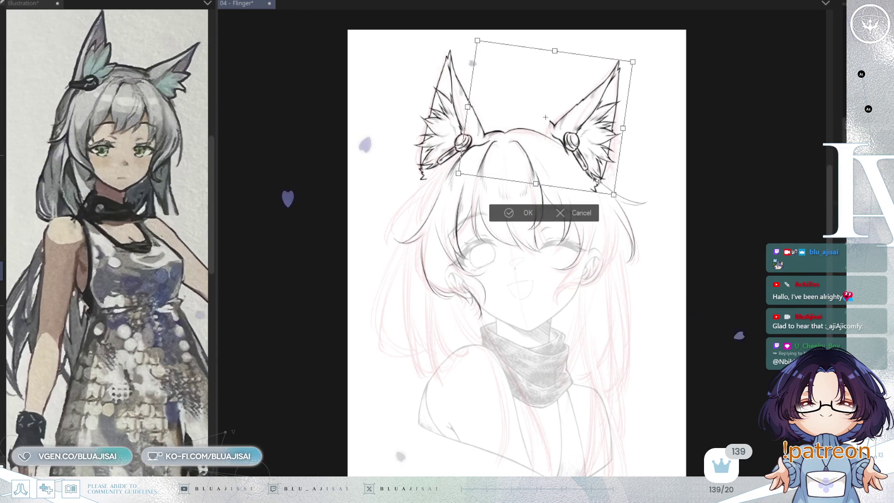
click(524, 213)
scroll(528, 154, up, 3)
scroll(594, 103, up, 4)
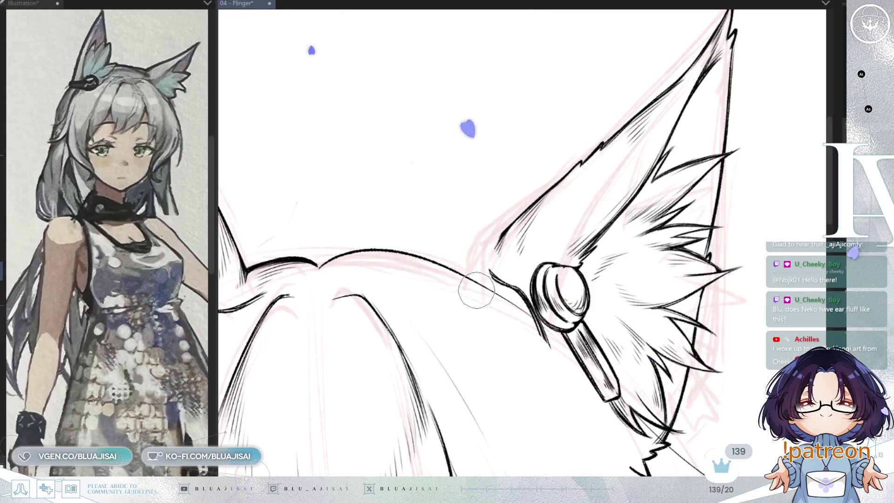
- Erase the clip's rings, bar and stray zigzag from the right ear, then save the drawing
key(ctrl+z)
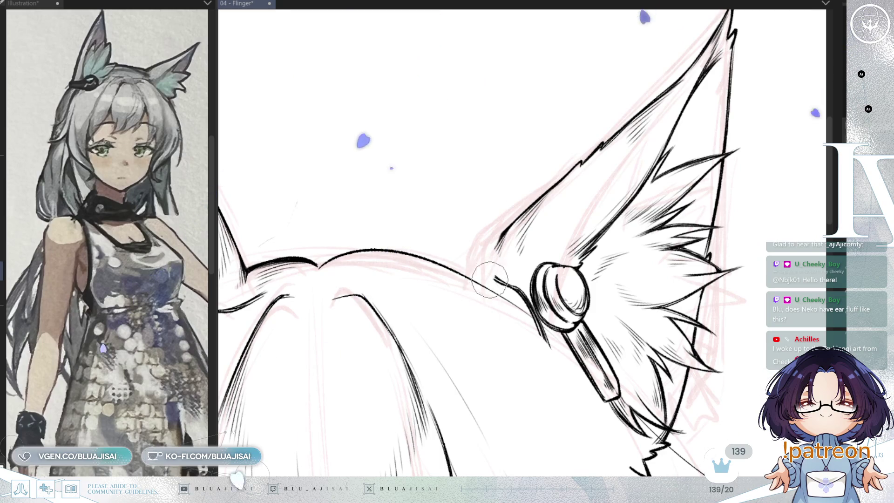
mouse_move(522, 286)
mouse_down()
mouse_move(559, 266)
mouse_move(564, 273)
mouse_move(538, 303)
mouse_up()
key(h)
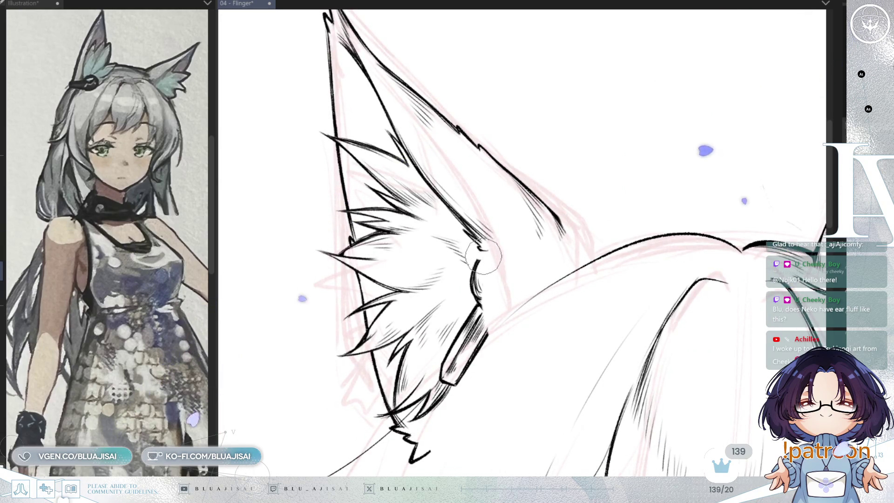
mouse_move(483, 289)
mouse_down()
mouse_move(485, 307)
mouse_move(443, 368)
mouse_up()
mouse_move(438, 400)
mouse_down()
mouse_move(491, 314)
mouse_move(465, 339)
mouse_up()
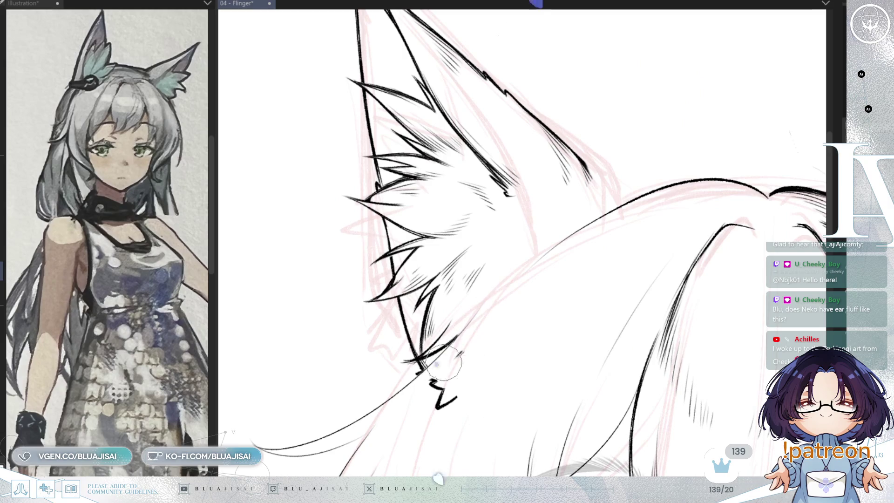
mouse_move(439, 366)
mouse_down()
mouse_move(426, 374)
mouse_move(440, 368)
mouse_move(447, 391)
mouse_move(438, 441)
mouse_move(561, 236)
mouse_up()
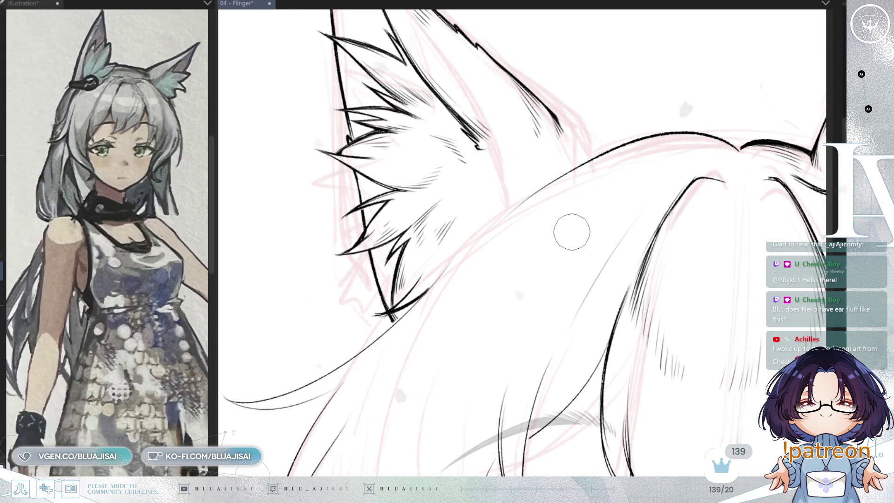
key(ctrl+s)
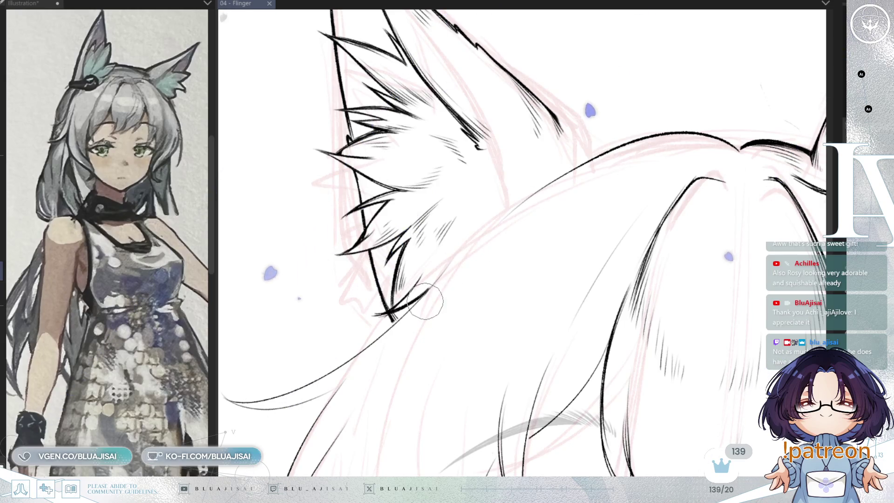
- Extend and thicken the ink line along the ear's outer fur edge
key(h)
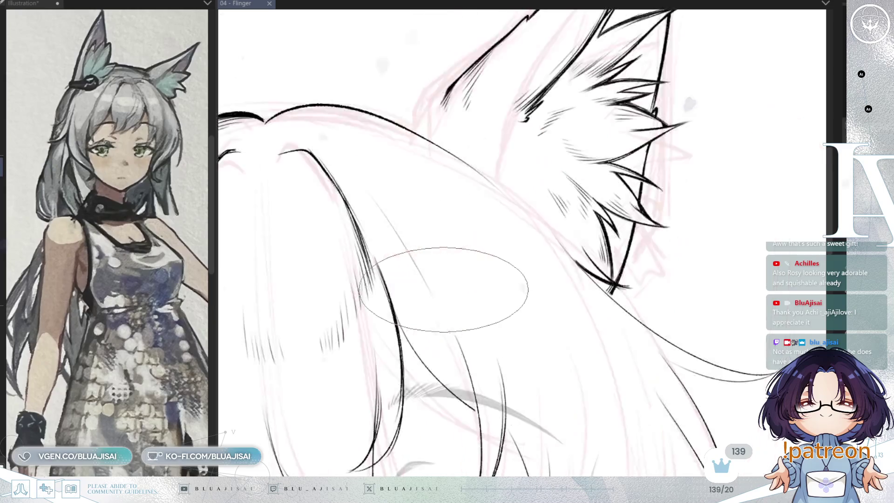
scroll(579, 271, up, 3)
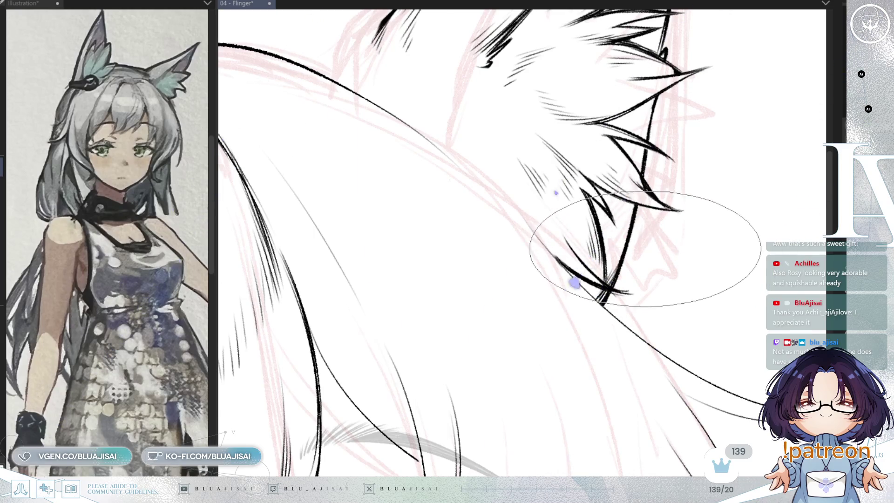
key(h)
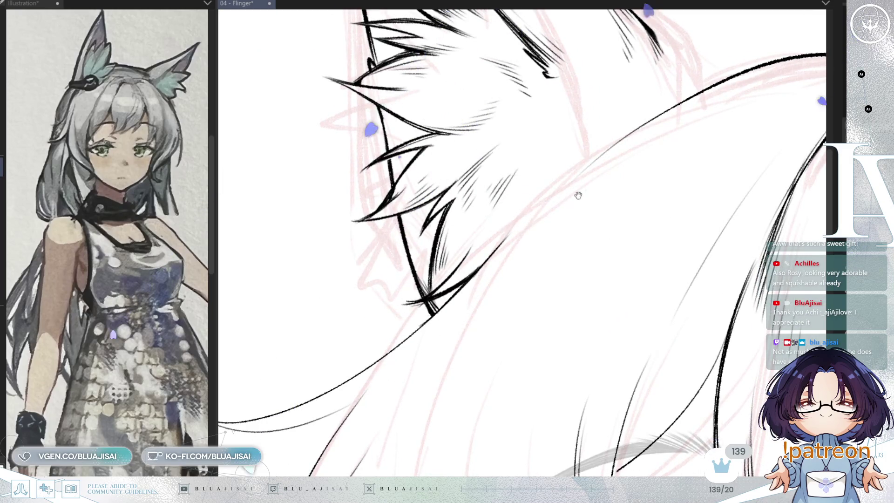
drag(577, 188, 493, 280)
key(bracketleft)
key(bracketleft)
key(bracketleft)
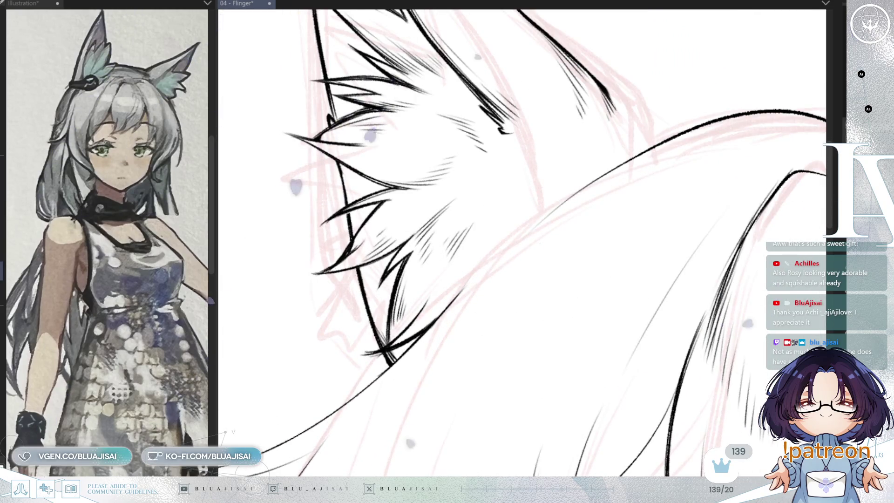
key(bracketright)
key(bracketright)
key(bracketright)
mouse_move(578, 189)
mouse_down()
mouse_move(429, 308)
mouse_move(396, 357)
mouse_up()
drag(501, 245, 708, 126)
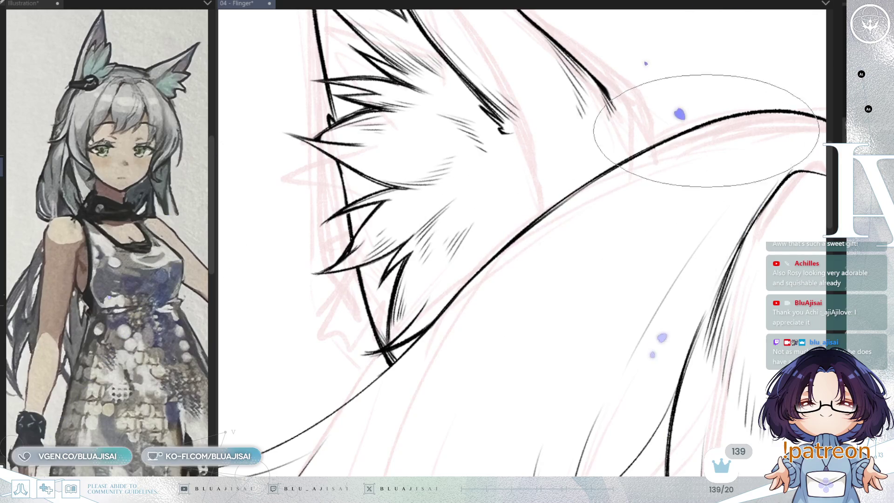
- Extend the ear's inner edge line downward
scroll(729, 119, down, 5)
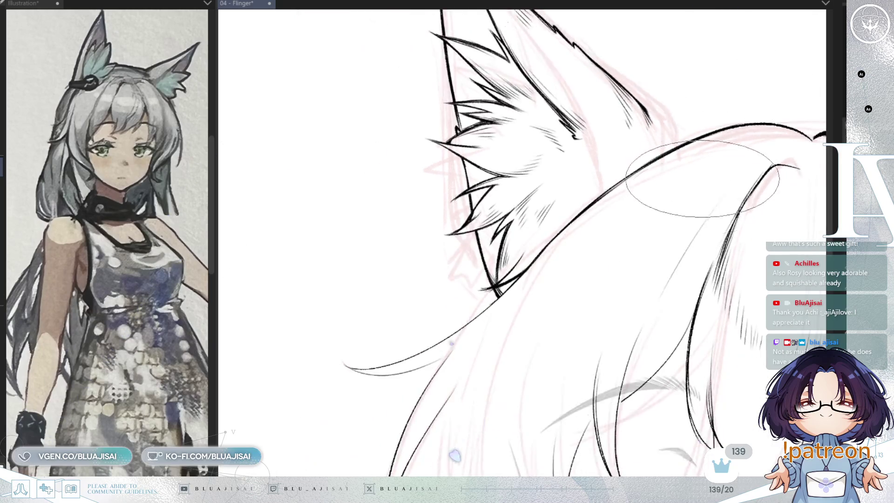
scroll(708, 263, down, 4)
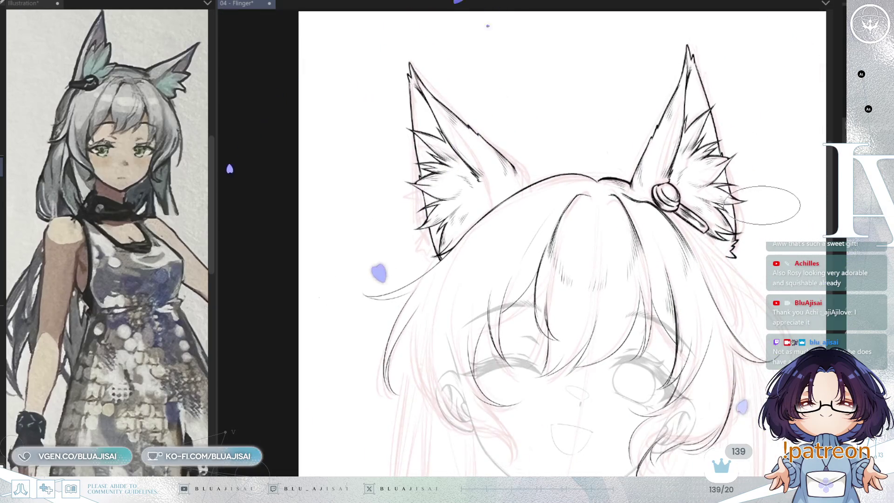
key(h)
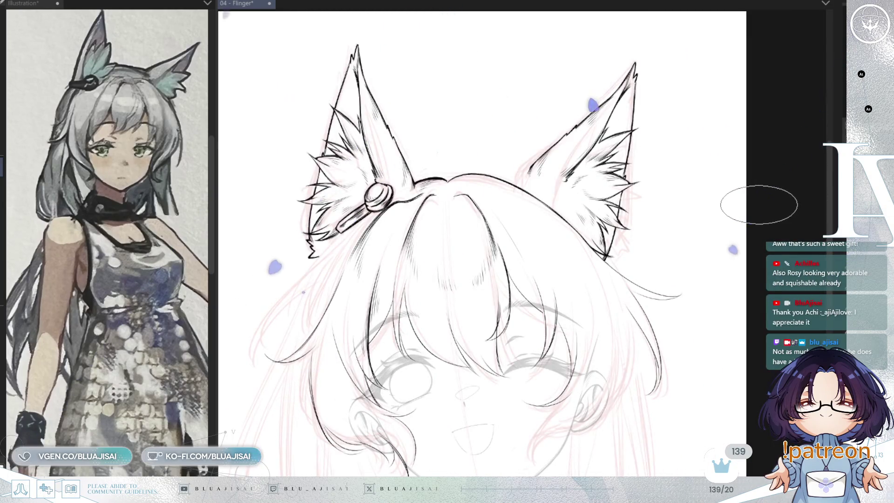
scroll(558, 150, up, 4)
scroll(557, 151, up, 2)
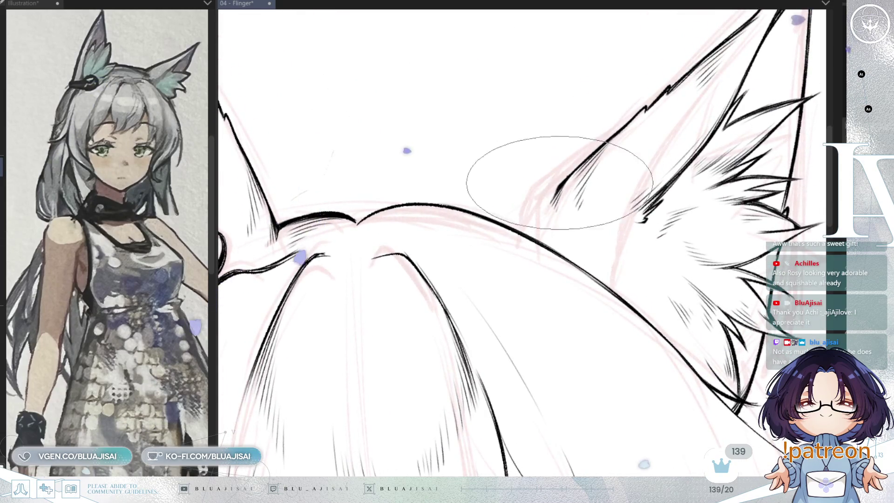
drag(559, 188, 516, 230)
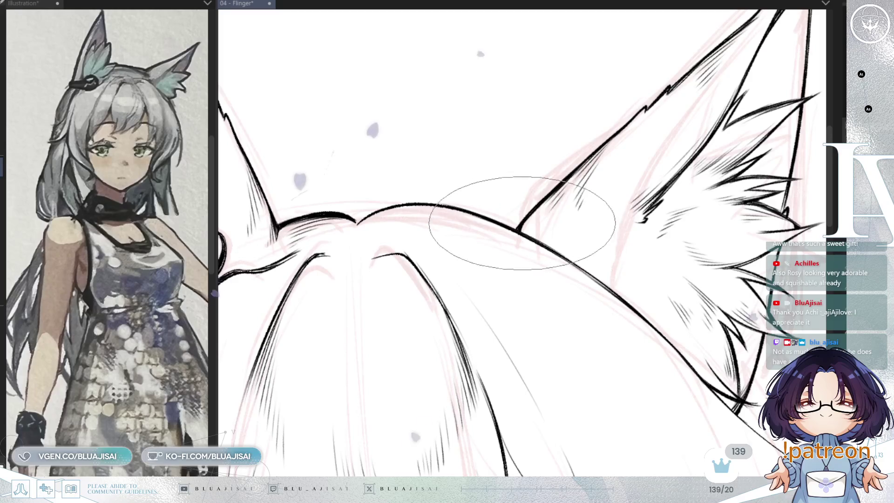
scroll(519, 200, down, 3)
drag(720, 247, 652, 226)
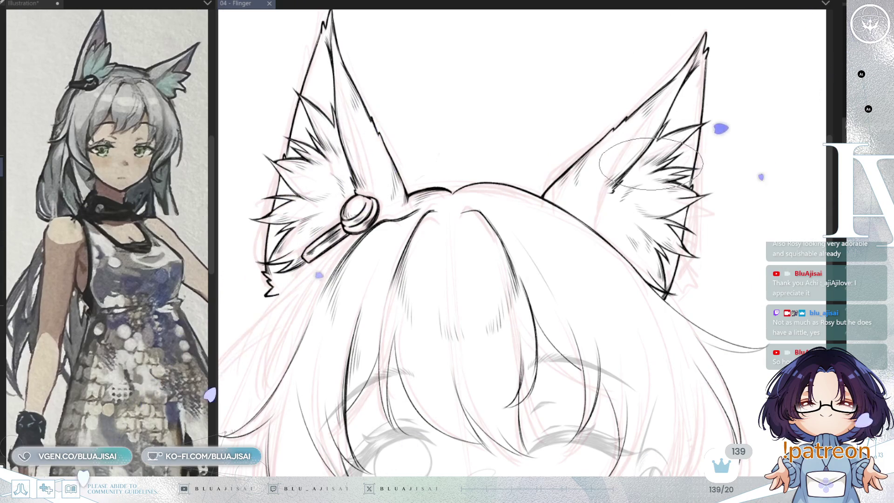
key(minus)
- Lengthen the spiky fur tuft inside the ear toward the head
key(ctrl+plus)
key(ctrl+plus)
key(ctrl+plus)
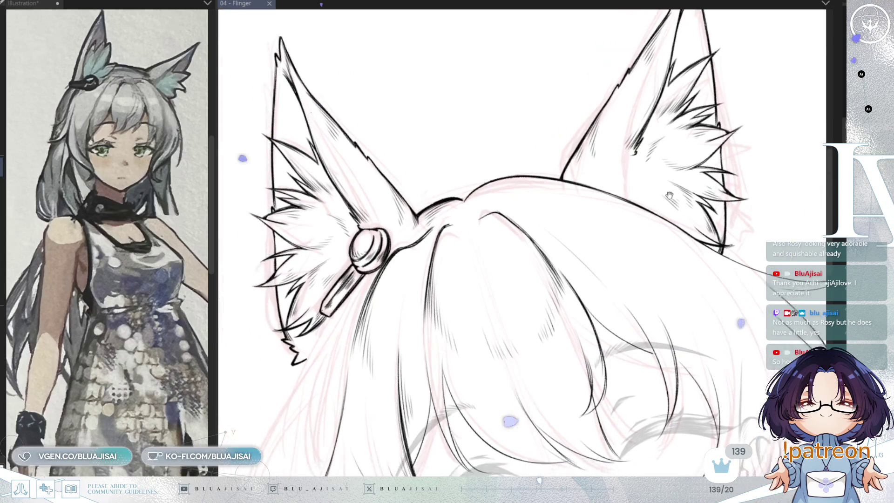
drag(686, 181, 651, 207)
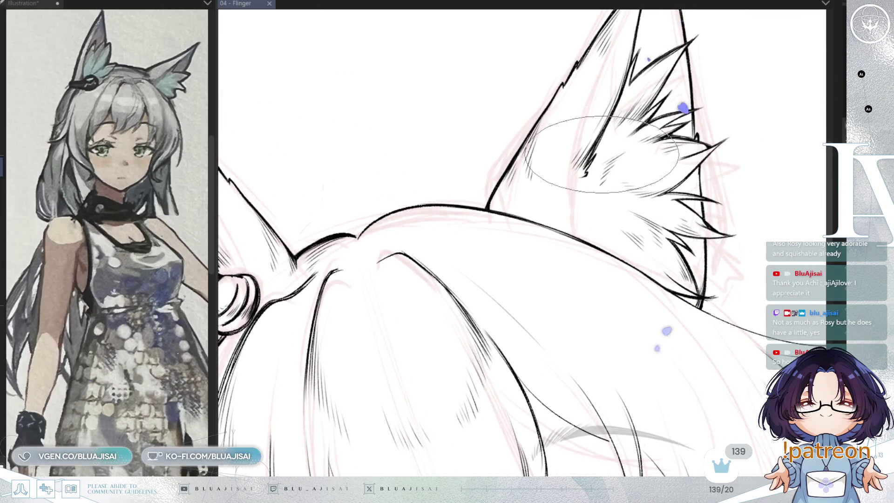
drag(585, 177, 597, 152)
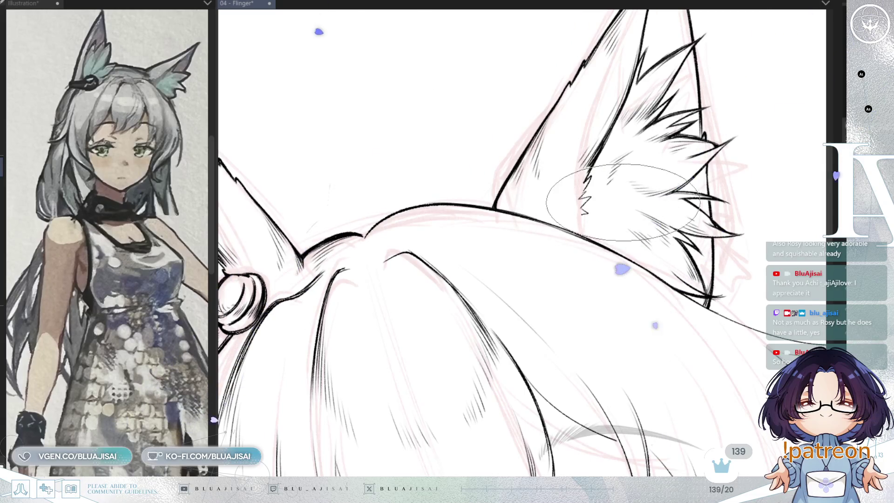
key(h)
drag(447, 238, 456, 252)
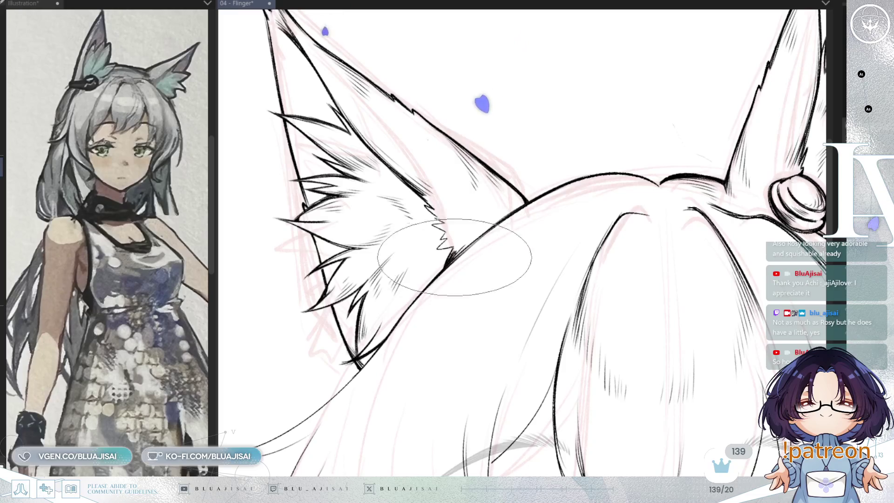
key(h)
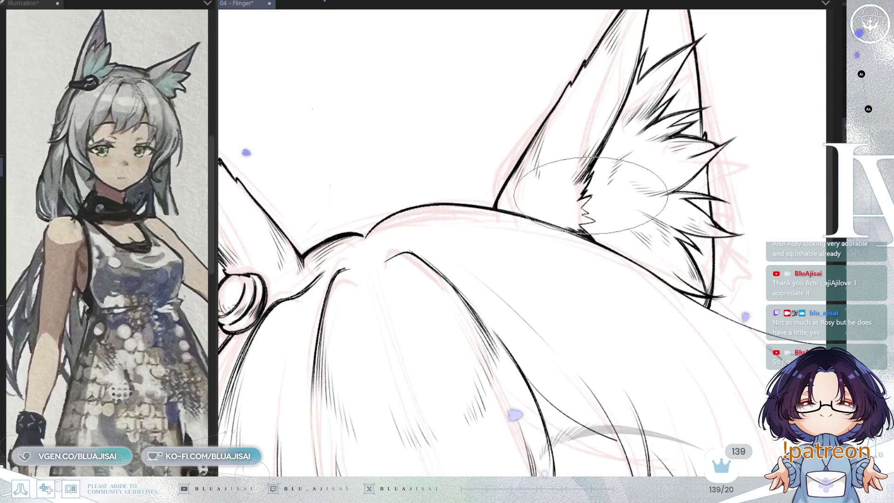
- Pan, rotate and zoom the view over to the other ear
drag(588, 196, 459, 219)
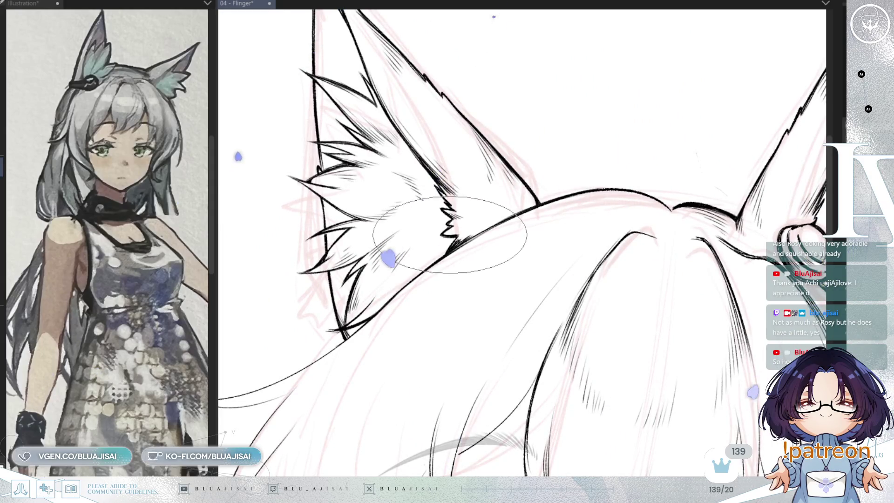
mouse_move(512, 223)
mouse_down()
mouse_move(590, 188)
mouse_move(757, 24)
mouse_move(713, 139)
mouse_up()
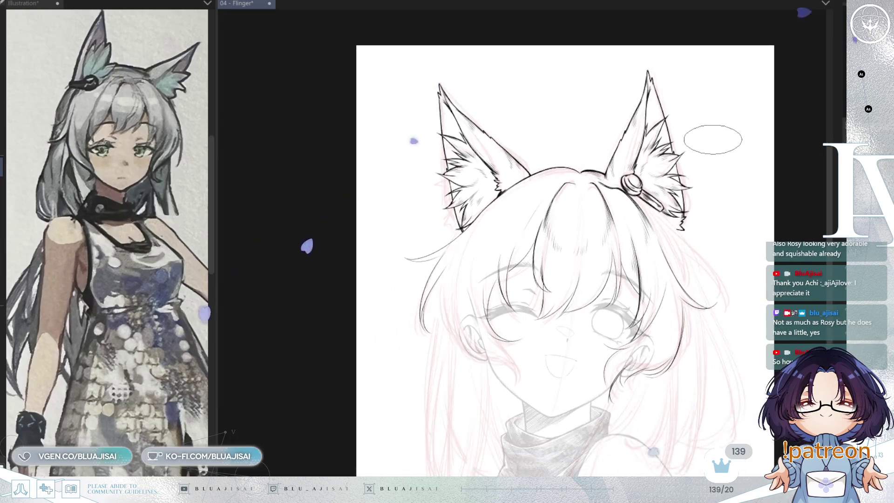
scroll(571, 186, up, 3)
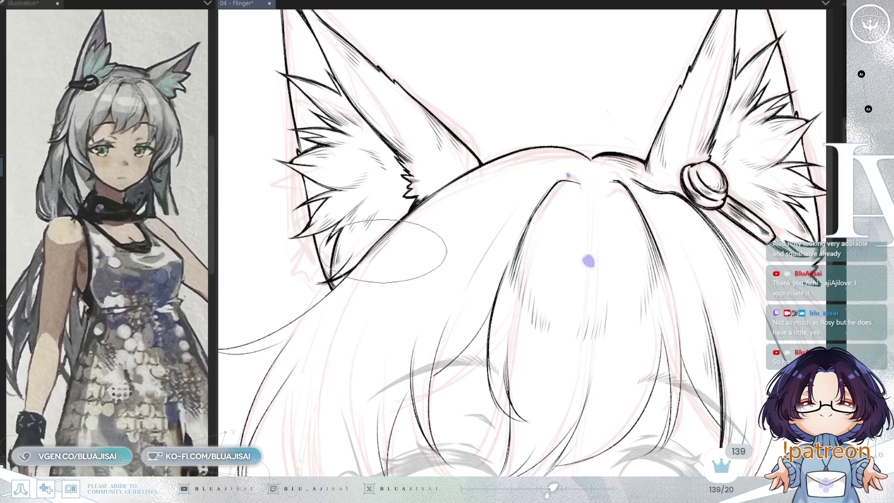
scroll(366, 284, down, 2)
scroll(444, 254, up, 2)
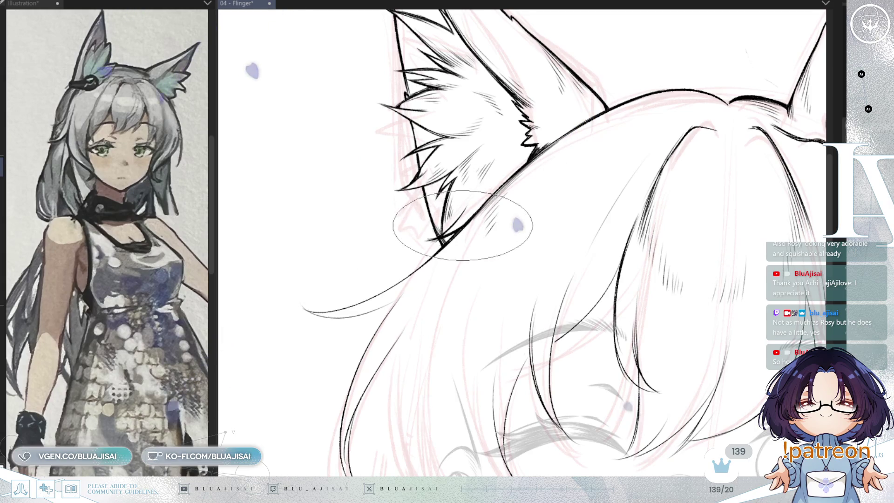
scroll(487, 200, down, 2)
scroll(719, 139, down, 2)
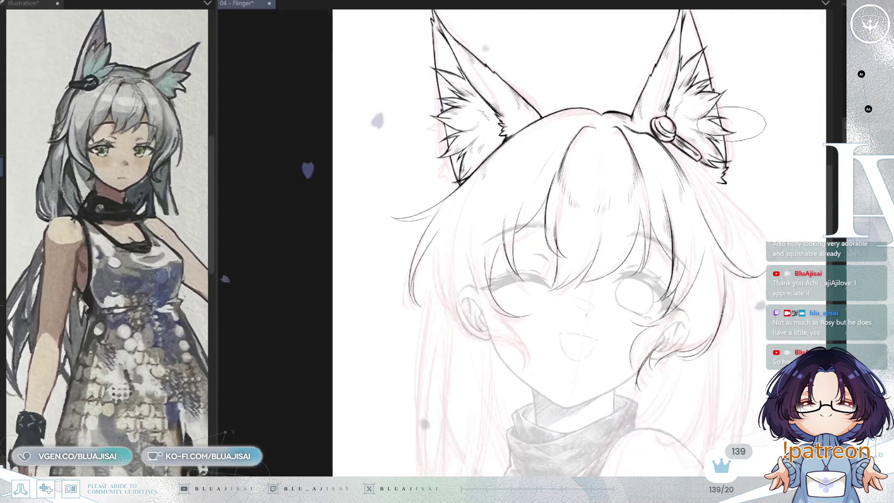
- Widen the reference panel beside the canvas so the full character illustration shows
key(h)
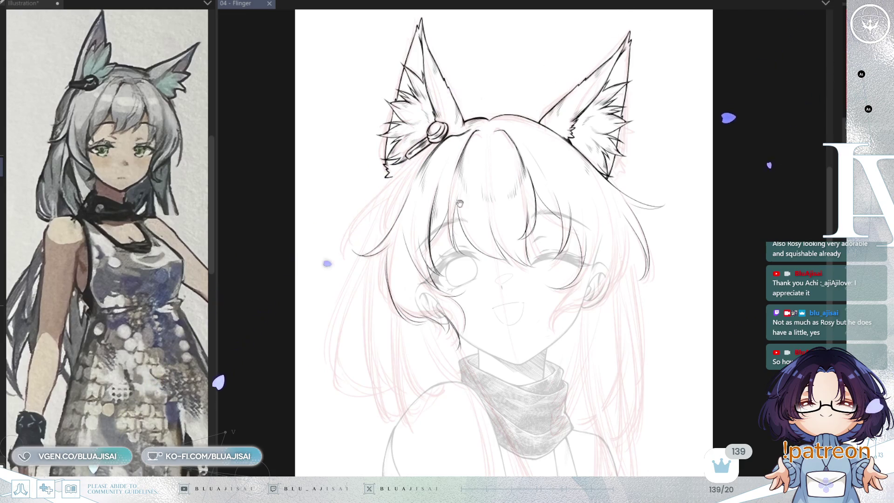
scroll(468, 196, up, 2)
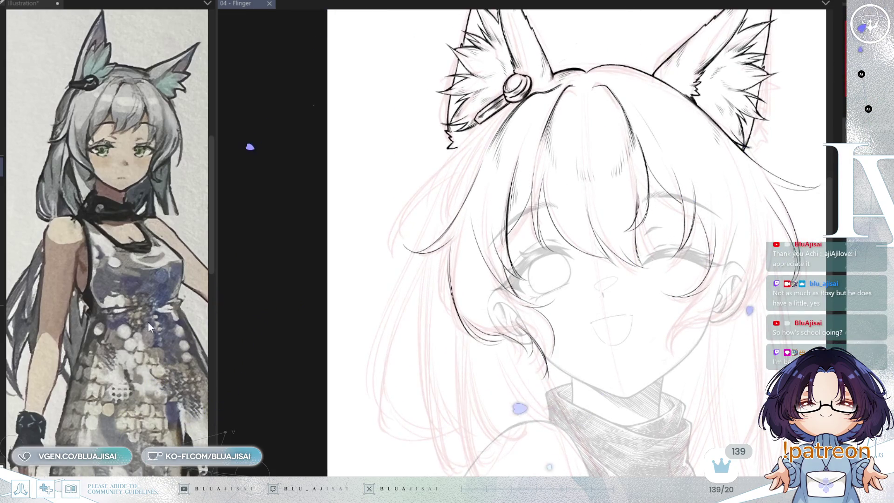
drag(216, 238, 296, 240)
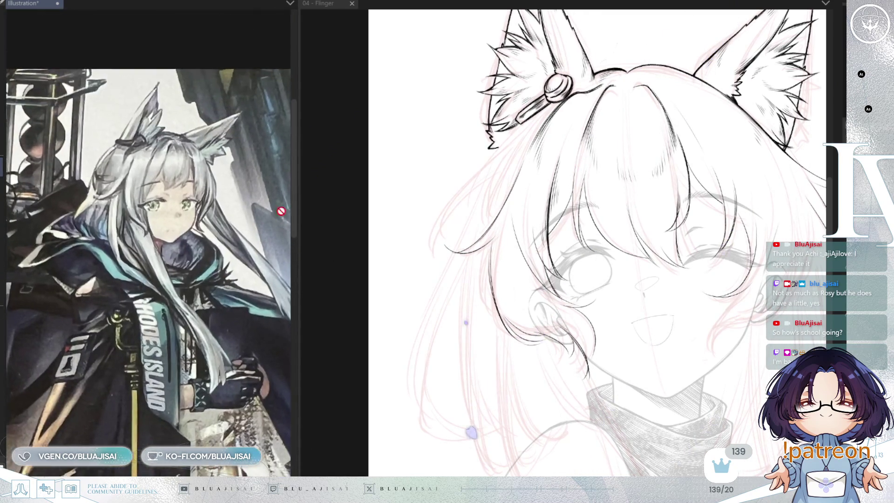
- Narrow the reference panel again and make the Flinger canvas active
mouse_move(297, 184)
mouse_down()
mouse_move(263, 215)
mouse_move(228, 205)
mouse_up()
click(261, 309)
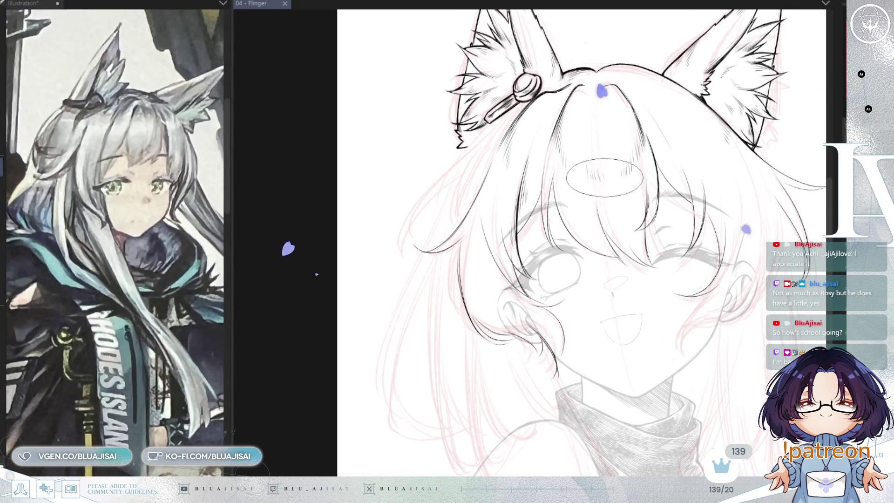
scroll(503, 219, down, 3)
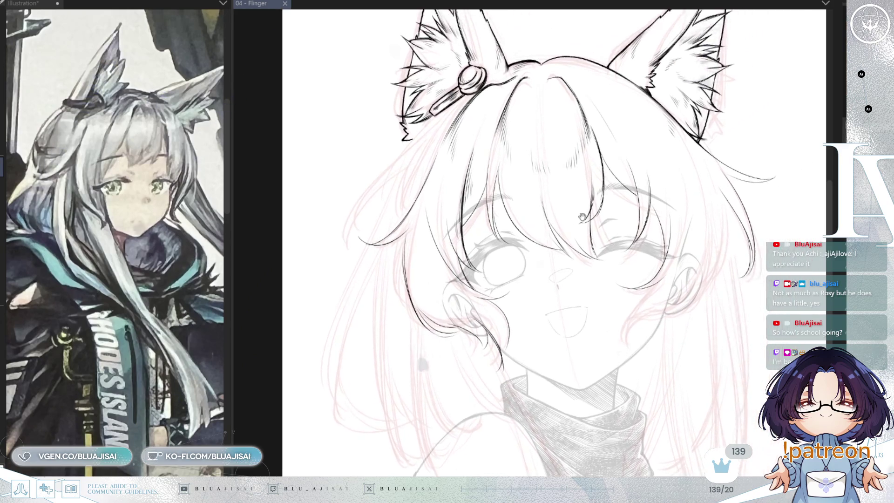
scroll(585, 203, up, 2)
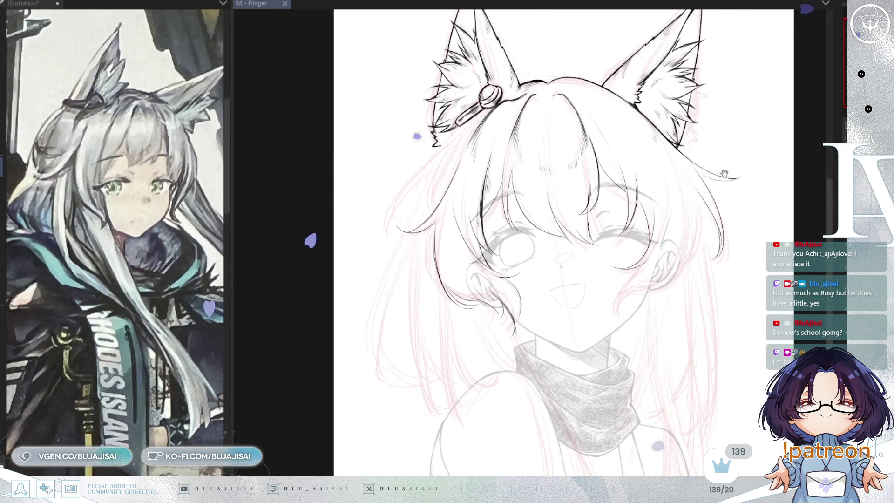
- Ink a hair strand down the side of the face
key(h)
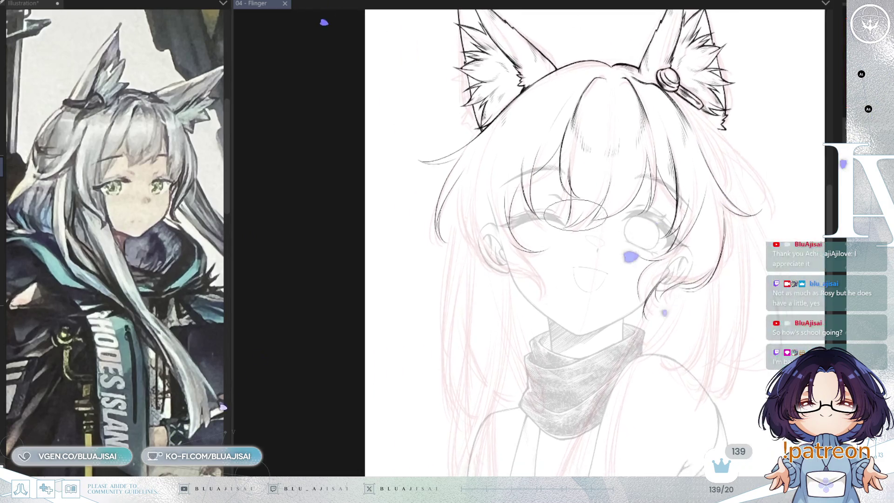
scroll(550, 58, up, 2)
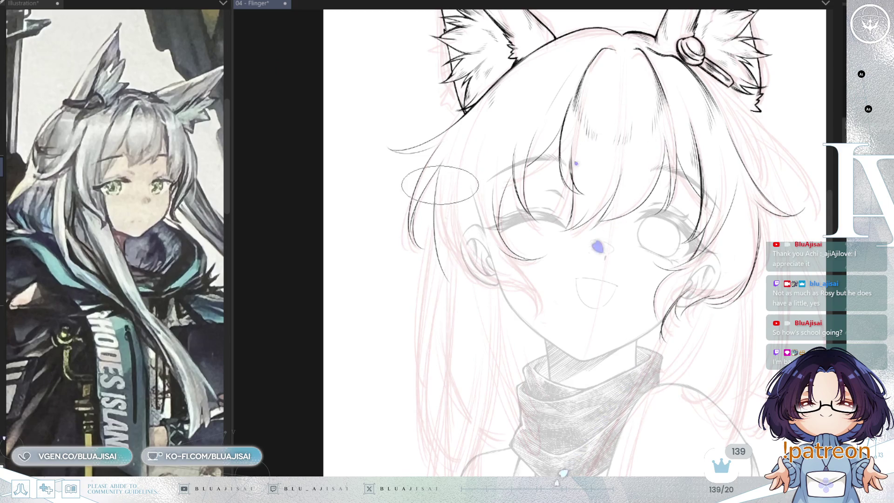
scroll(441, 187, up, 2)
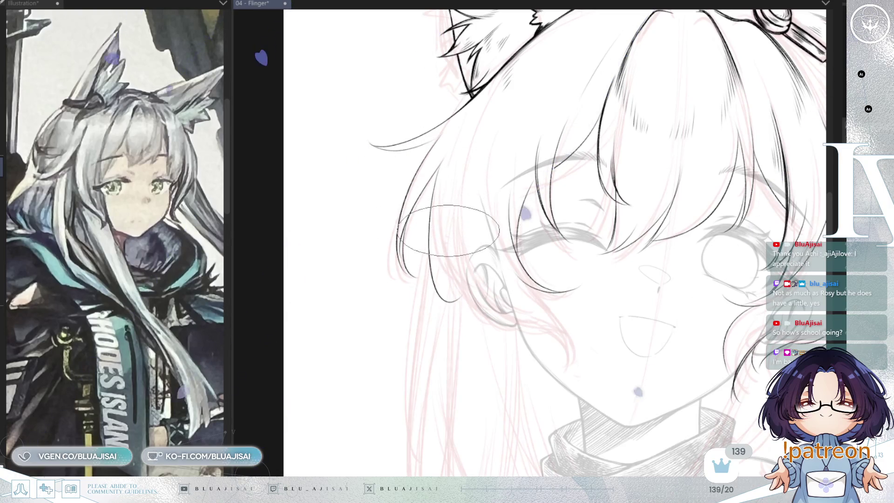
drag(432, 204, 447, 300)
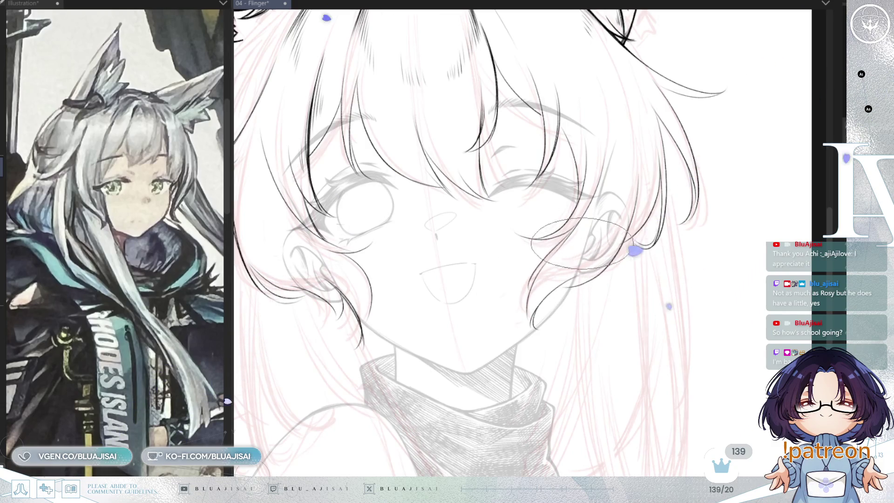
scroll(699, 186, down, 2)
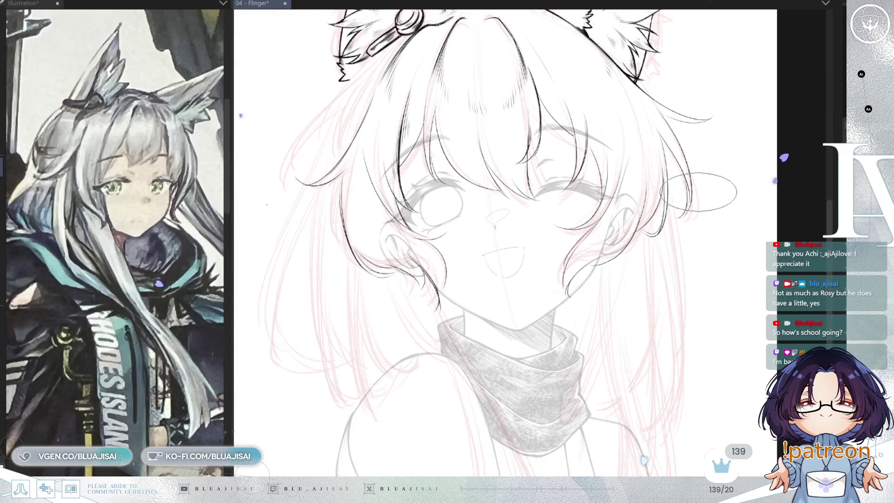
scroll(706, 186, down, 2)
- Return the view to normal orientation and save the 04 - Flinger illustration
key(h)
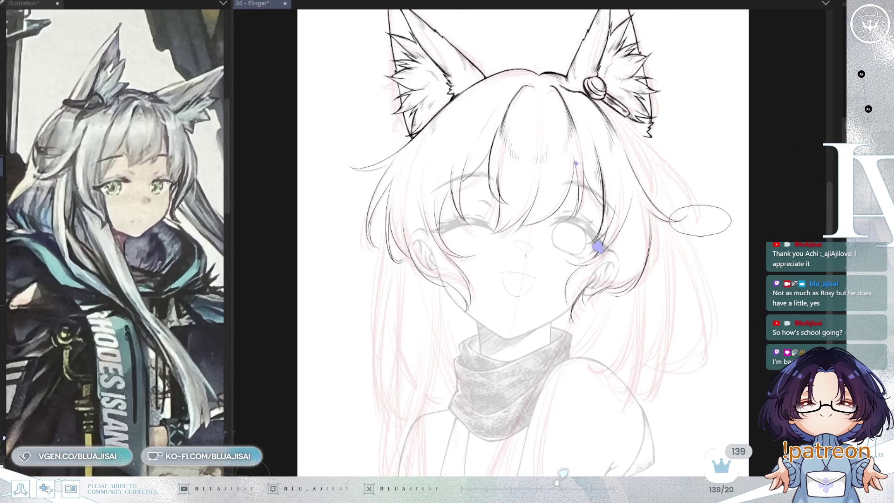
key(h)
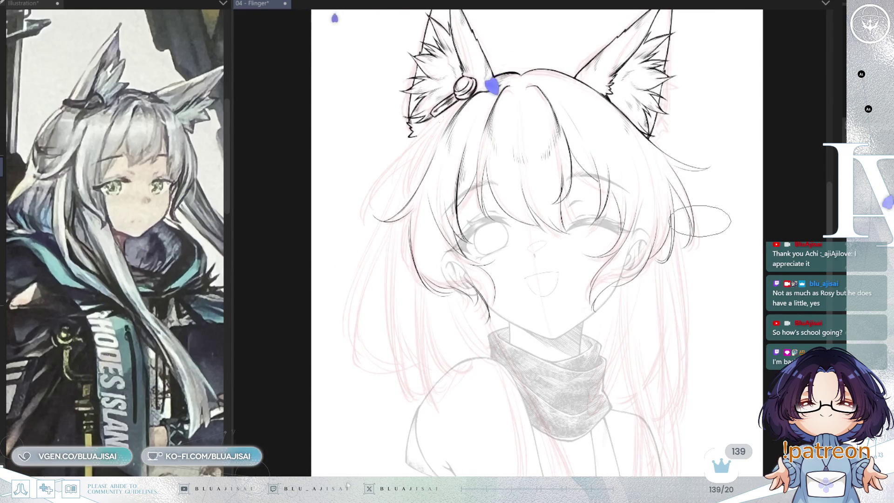
key(ctrl+s)
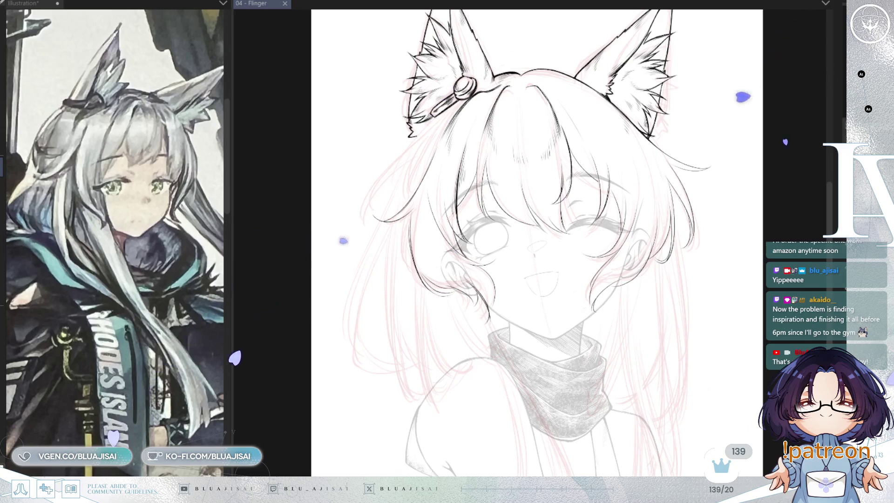
- Ink a hair strand falling from beside the eye down to the cheek, then enlarge the brush
key(ctrl+plus)
key(ctrl+plus)
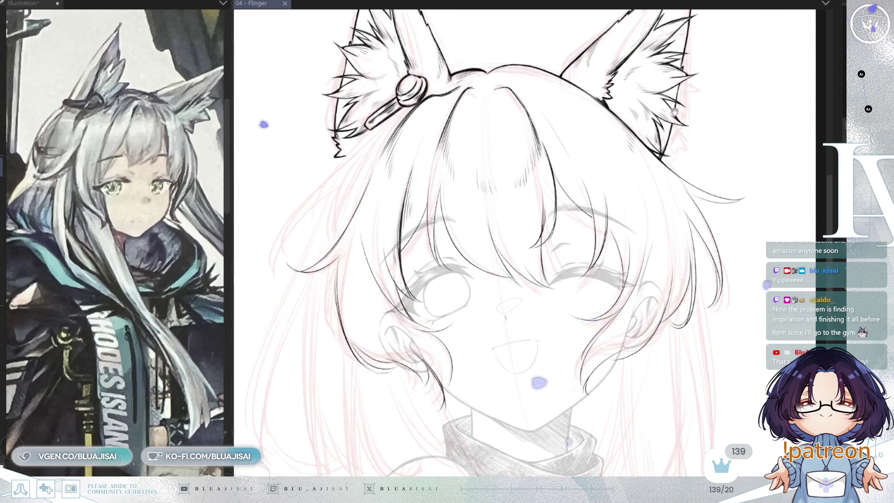
drag(708, 214, 635, 182)
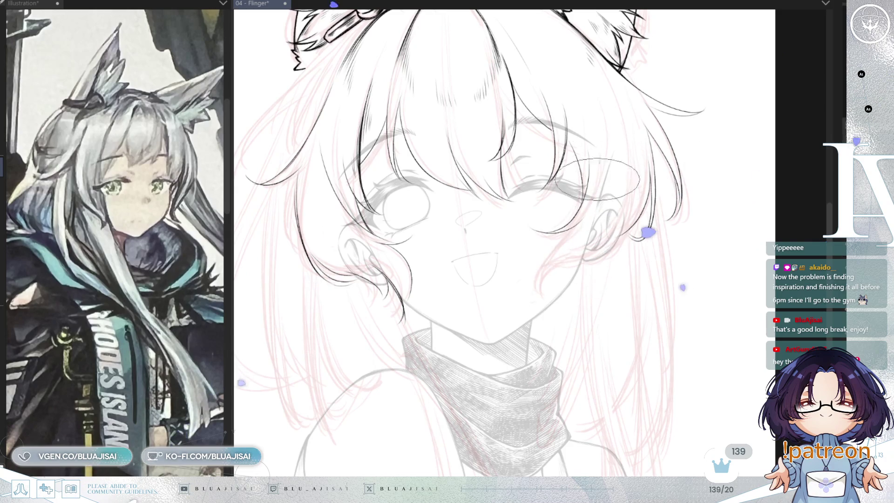
drag(589, 198, 554, 302)
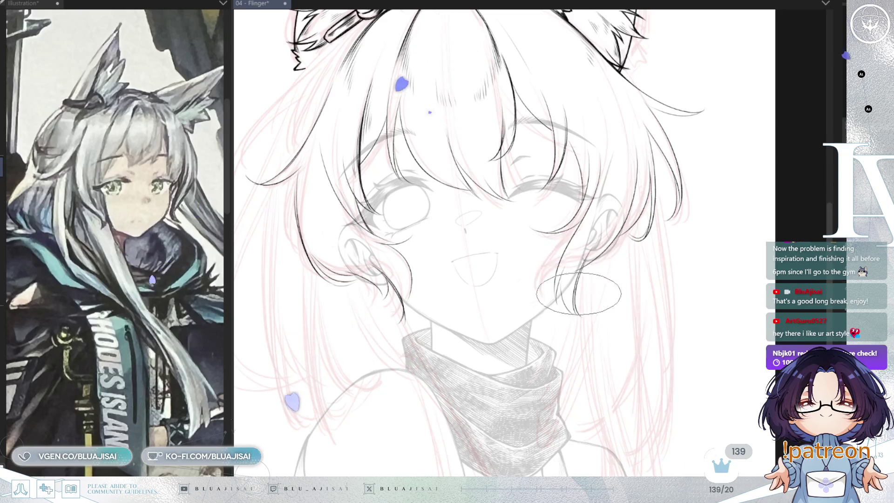
key(h)
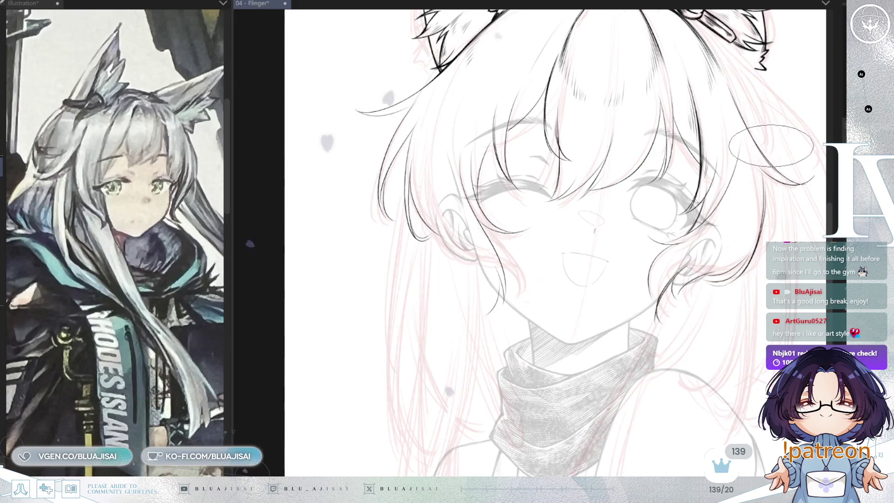
key(h)
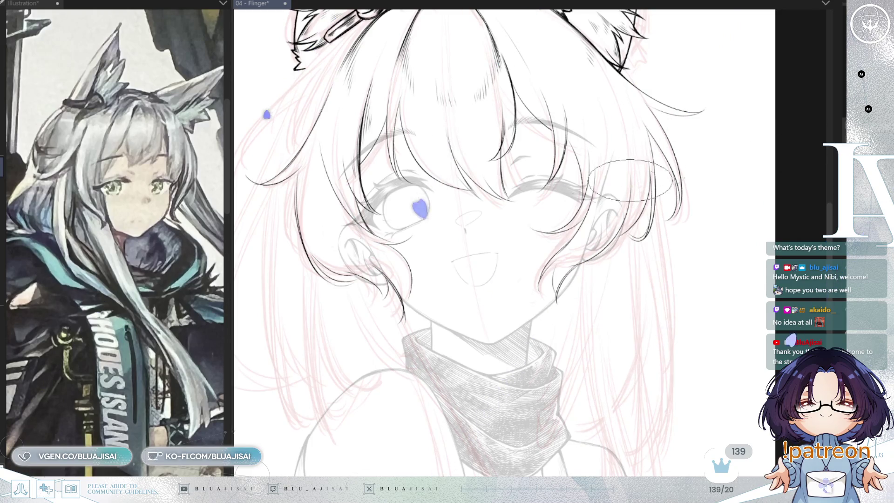
drag(588, 246, 616, 257)
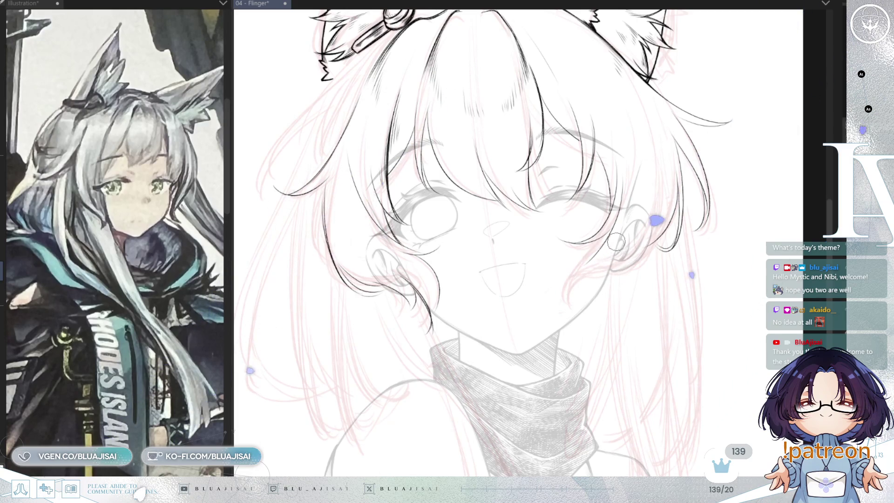
key(bracketright)
key(bracketright)
key(bracketright)
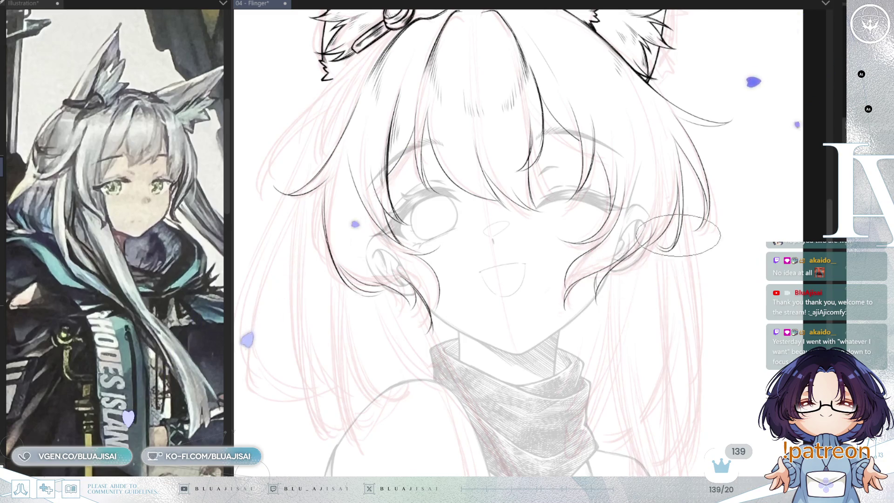
key(h)
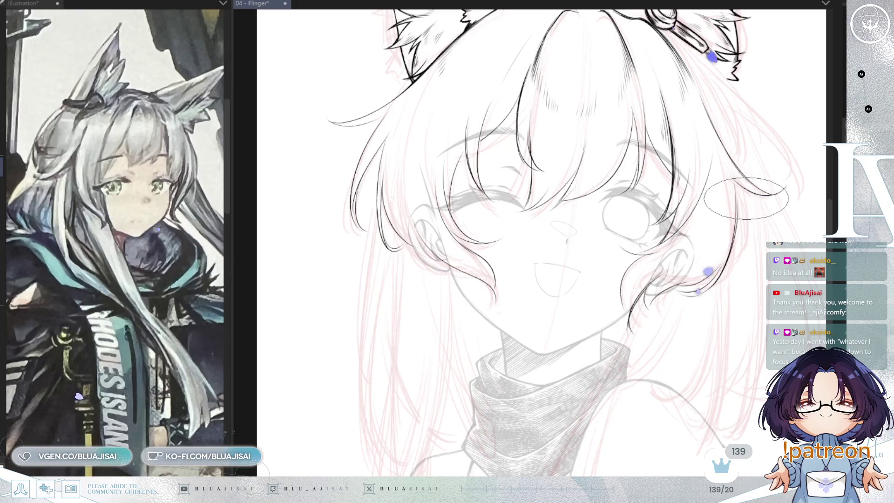
key(h)
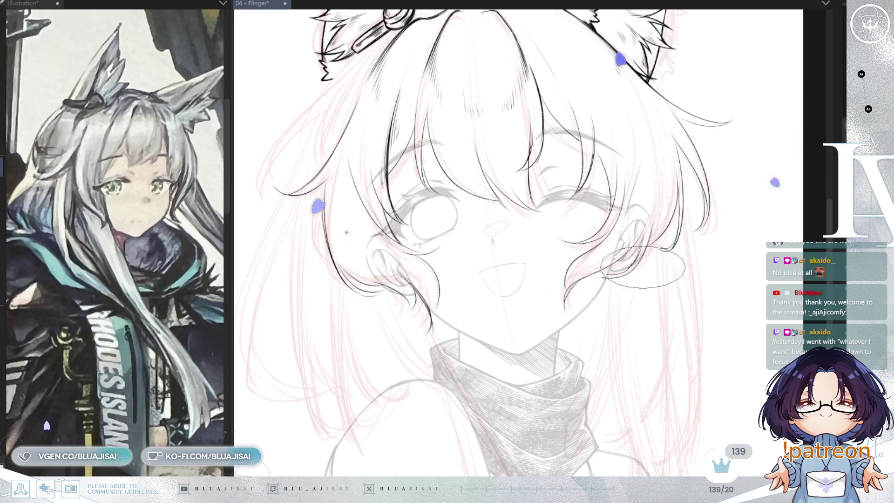
key(h)
key(h)
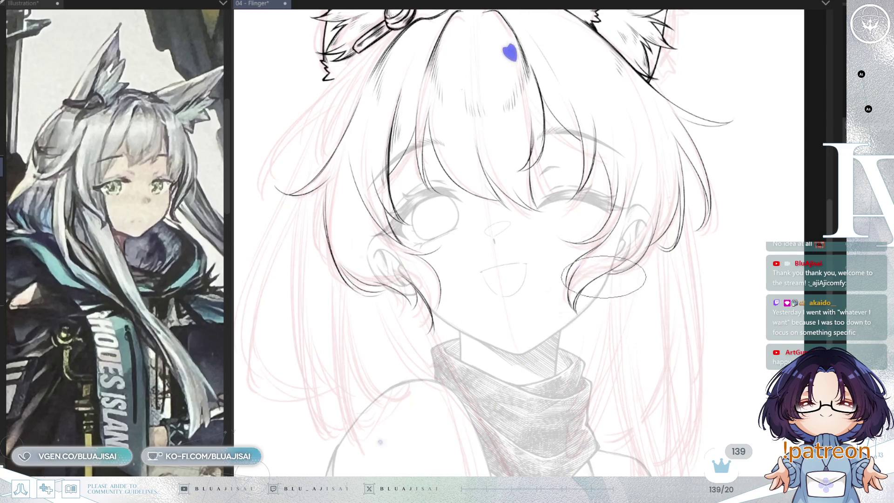
key(h)
key(h)
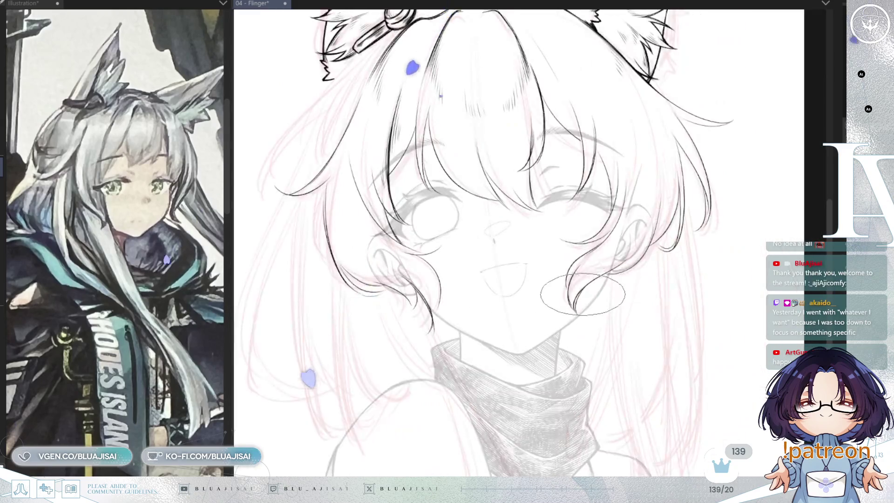
scroll(642, 254, down, 4)
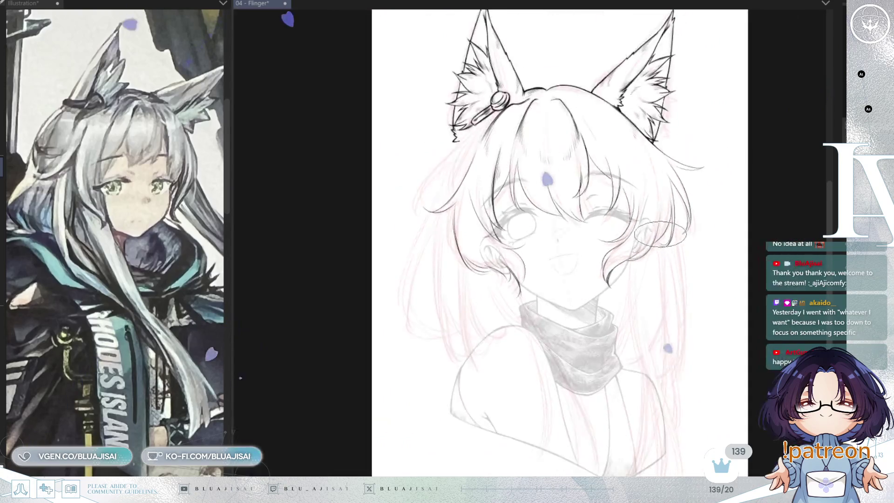
key(h)
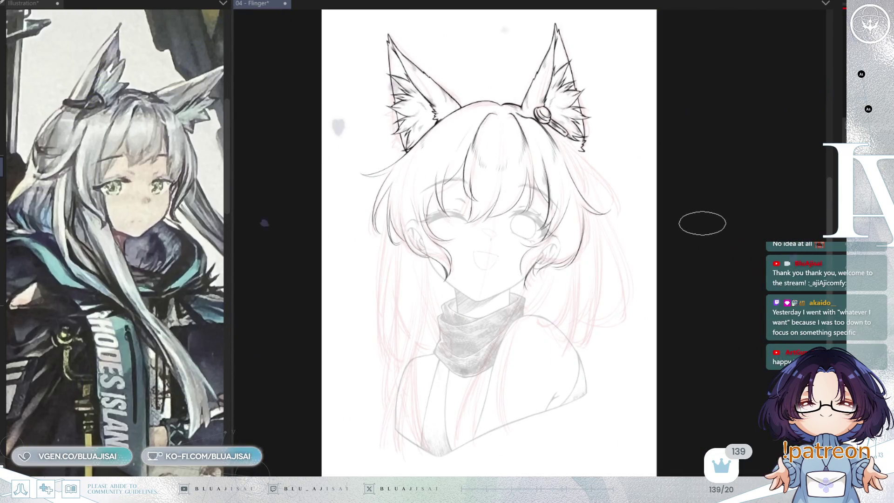
key(h)
scroll(702, 224, up, 3)
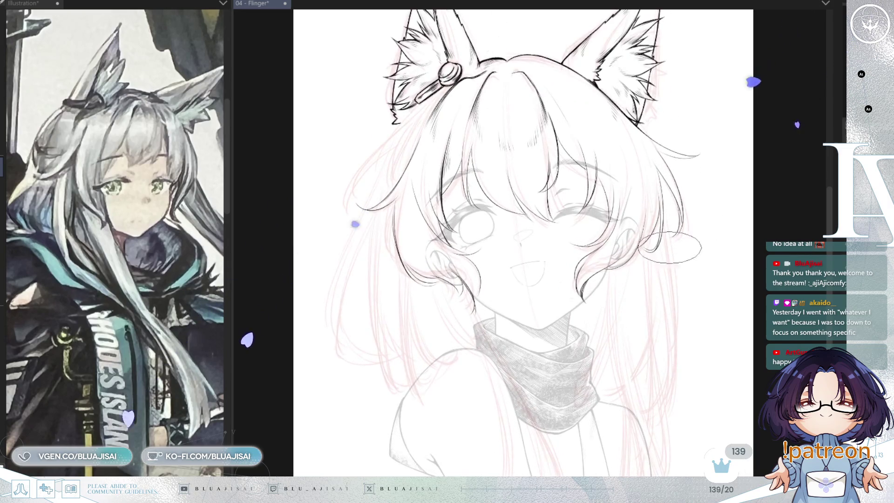
- Frame and zoom in on the head, rotating the view to ink the bangs
drag(674, 331, 654, 311)
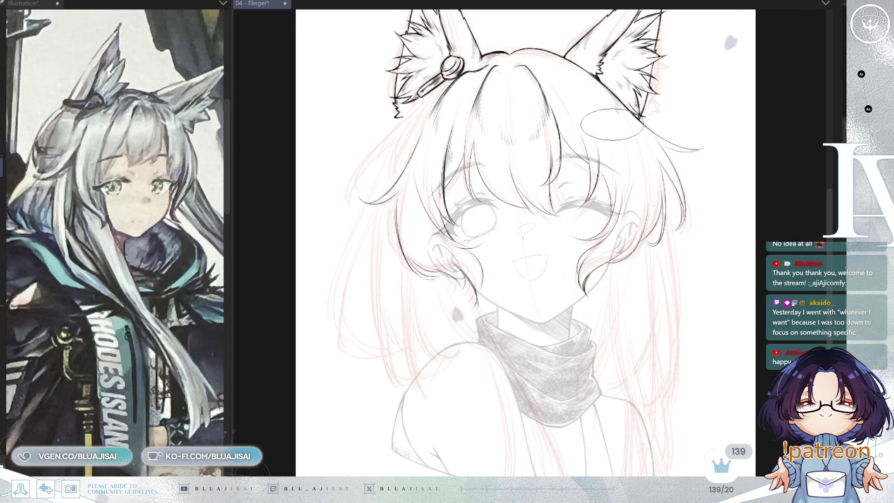
scroll(630, 259, up, 2)
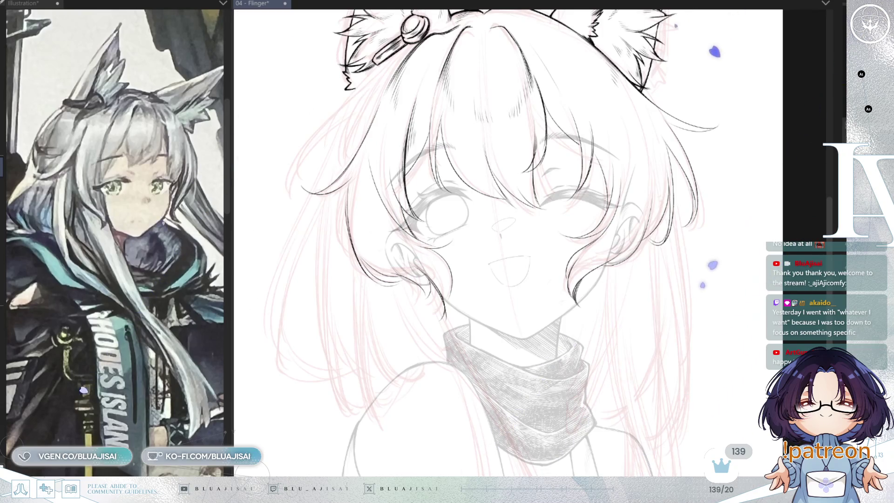
key(ctrl+plus)
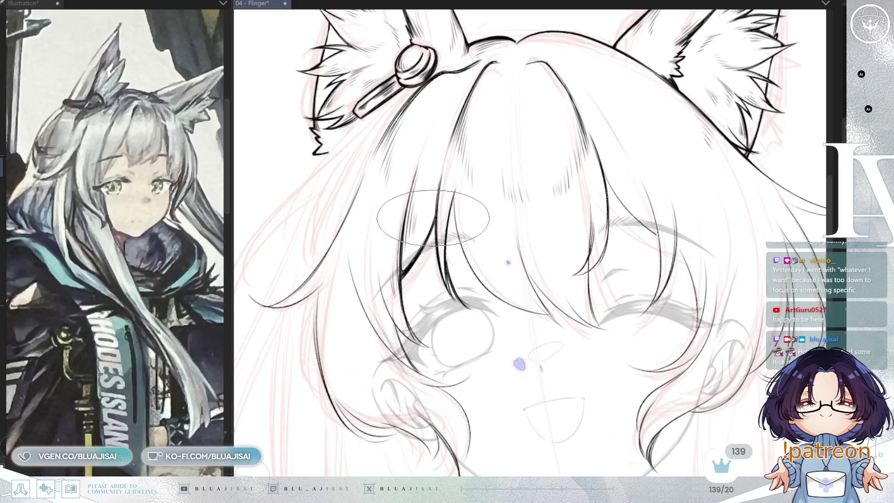
key(asciicircum)
key(asciicircum)
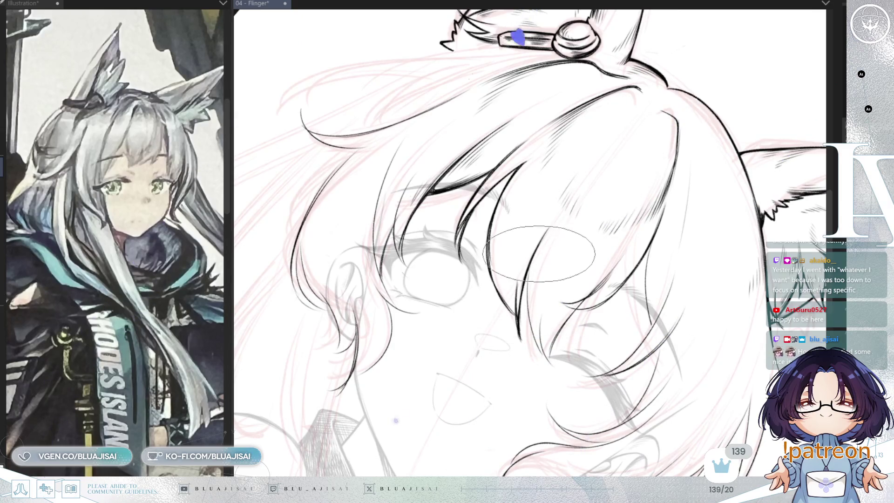
- Ink extra strands on the hair lock framing the side of the face, checking them in a mirrored view
key(h)
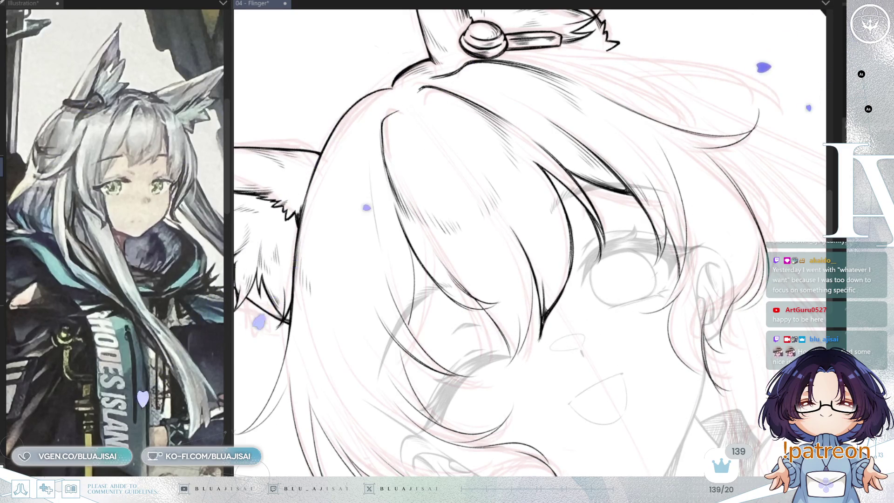
key(h)
drag(566, 287, 499, 315)
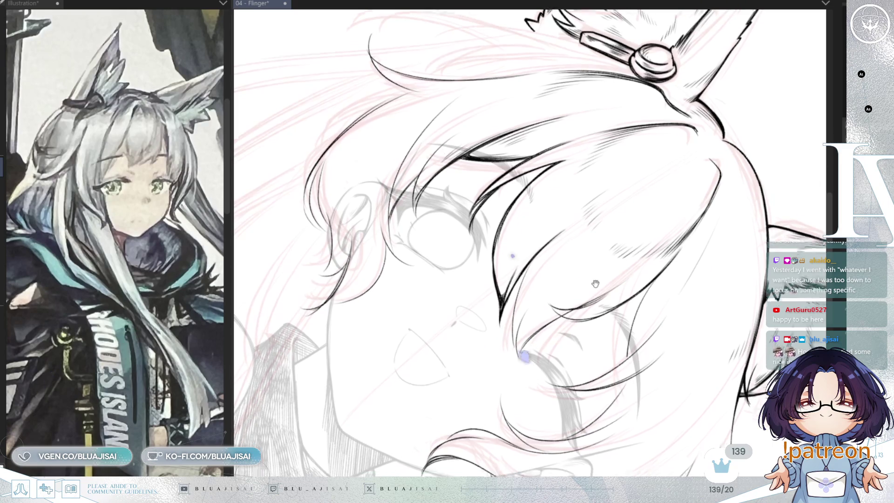
scroll(592, 256, down, 2)
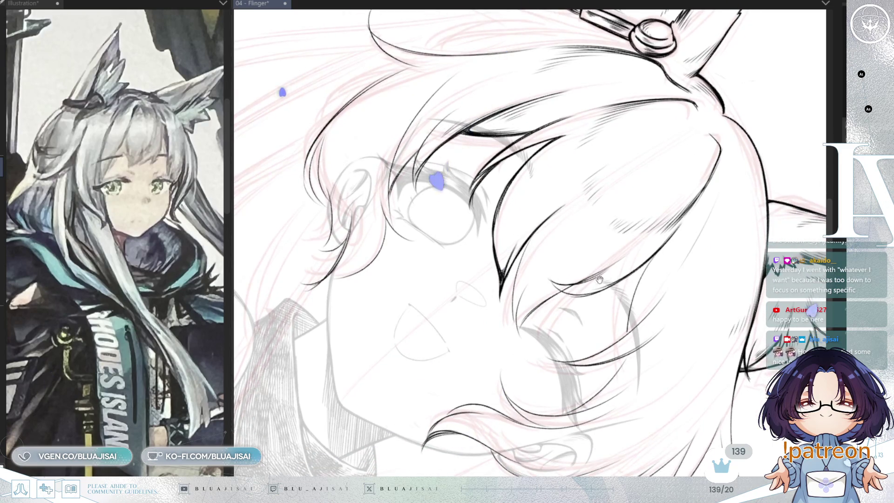
scroll(584, 266, down, 1)
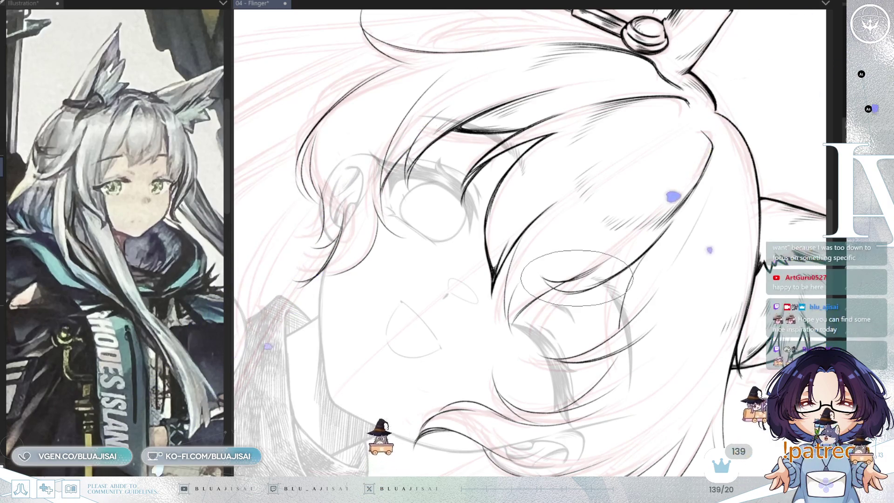
scroll(578, 280, down, 1)
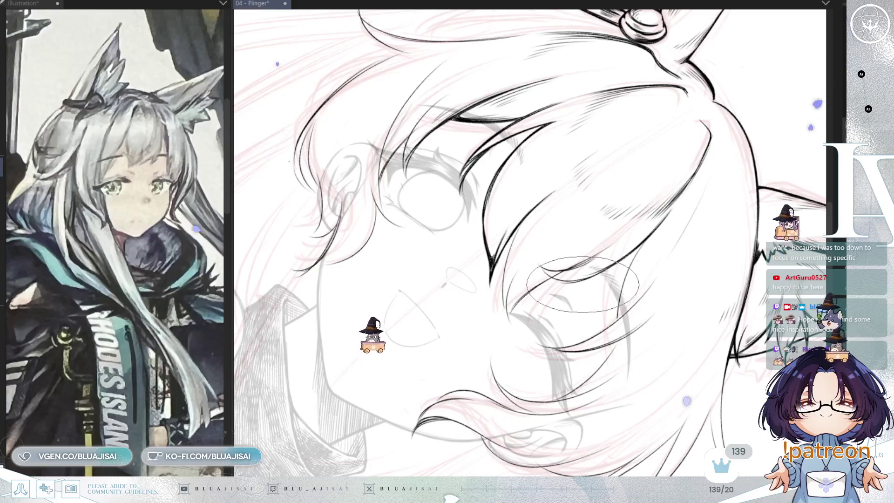
drag(593, 298, 590, 273)
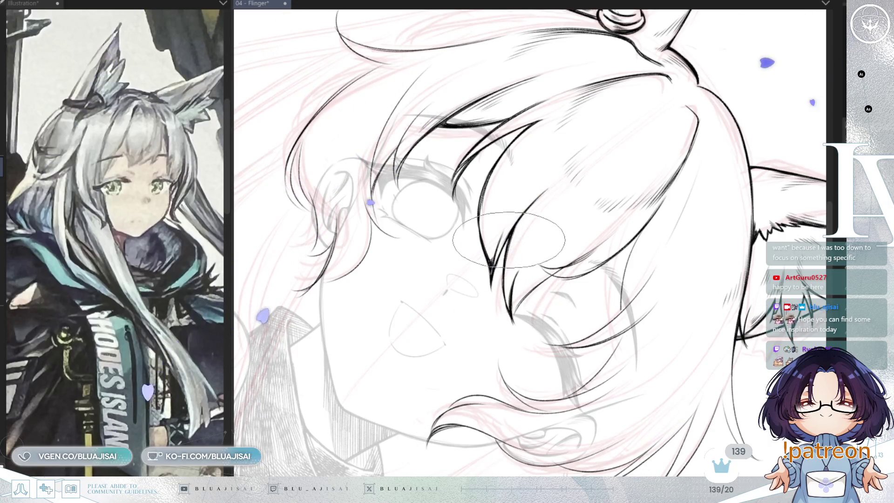
key(minus)
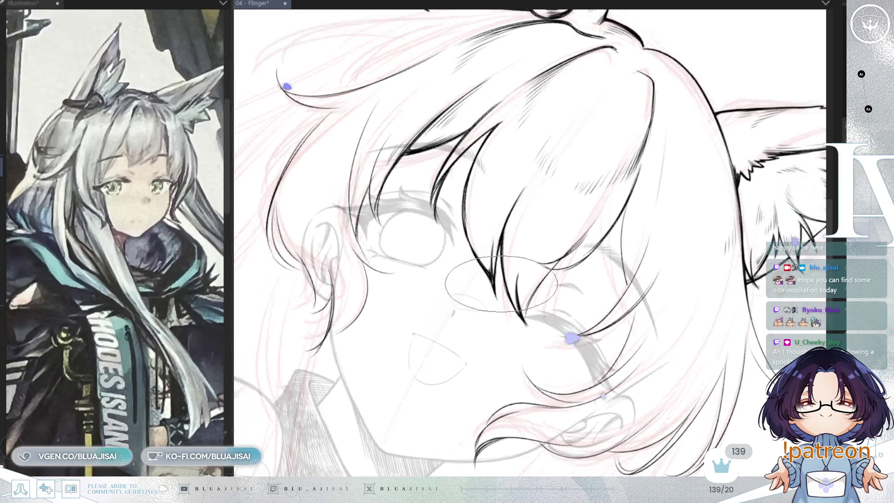
key(asciicircum)
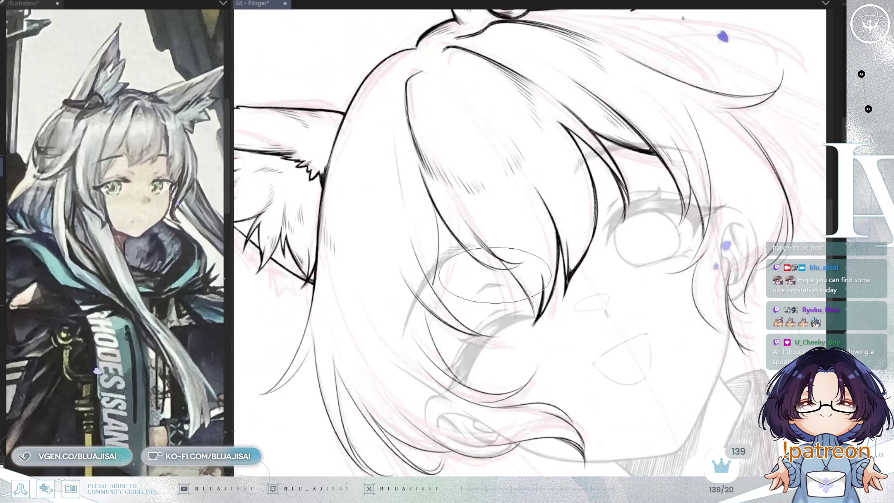
key(h)
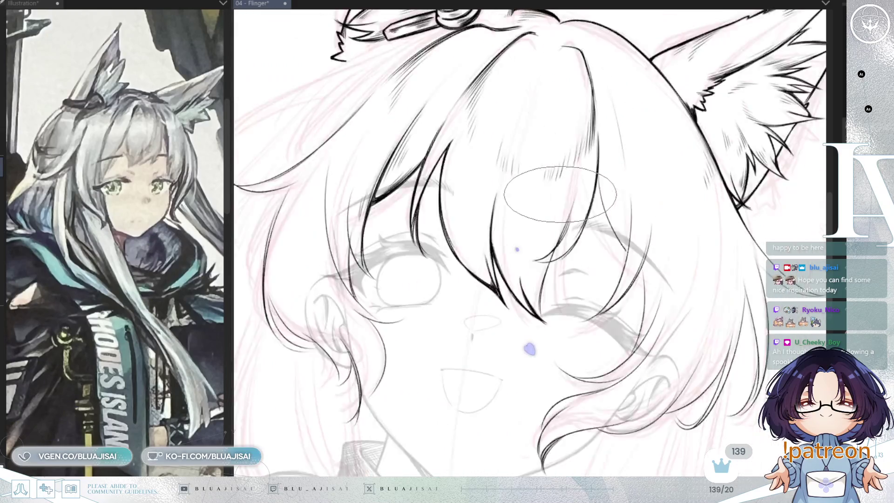
key(h)
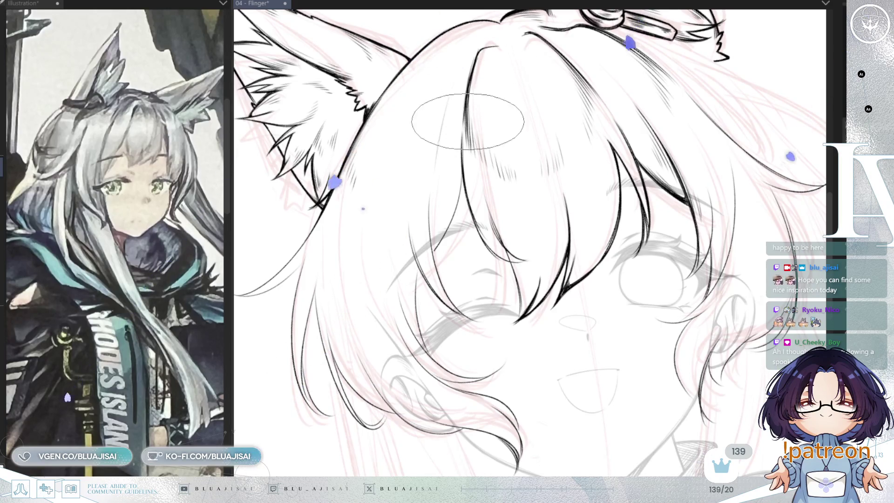
key(asciicircum)
key(asciicircum)
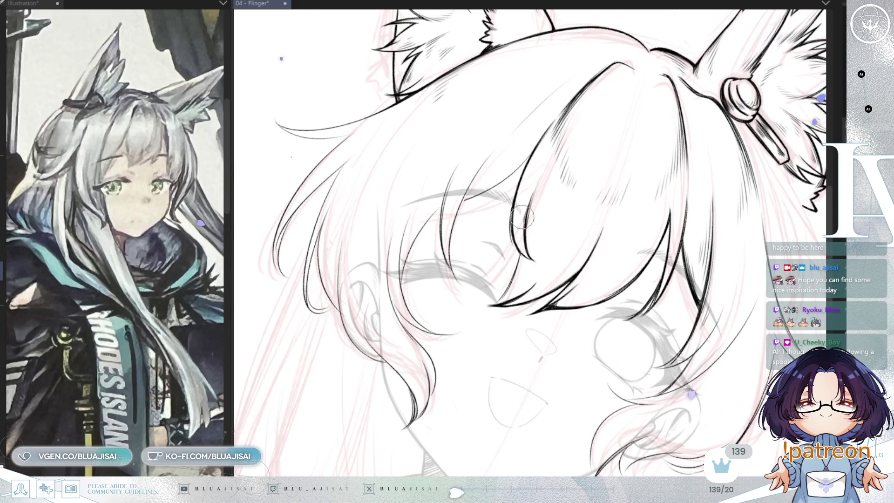
key(h)
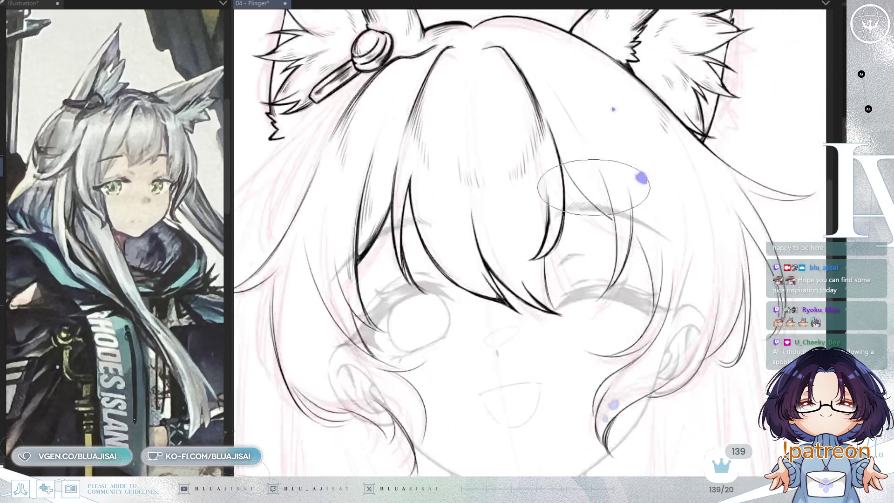
key(asciicircum)
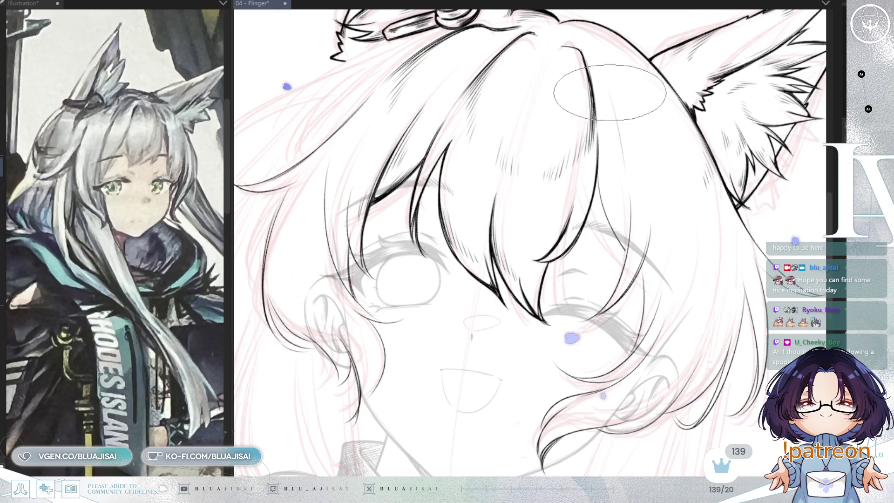
key(ctrl+at)
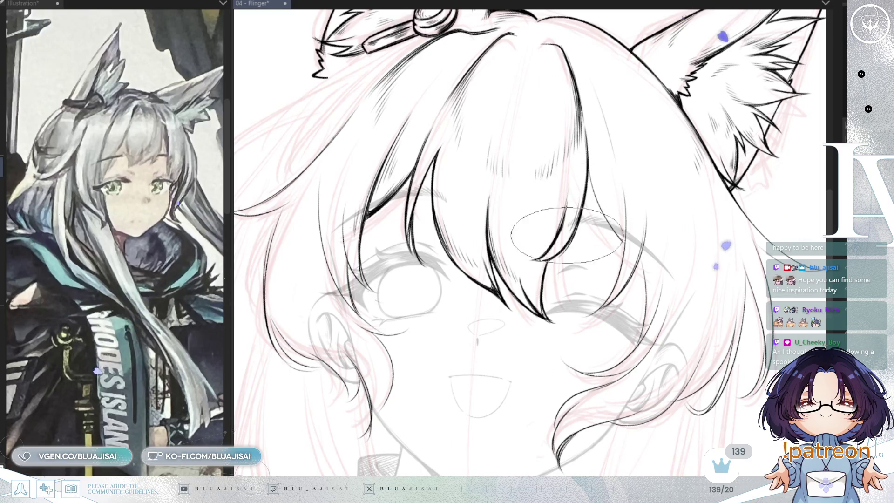
key(minus)
key(minus)
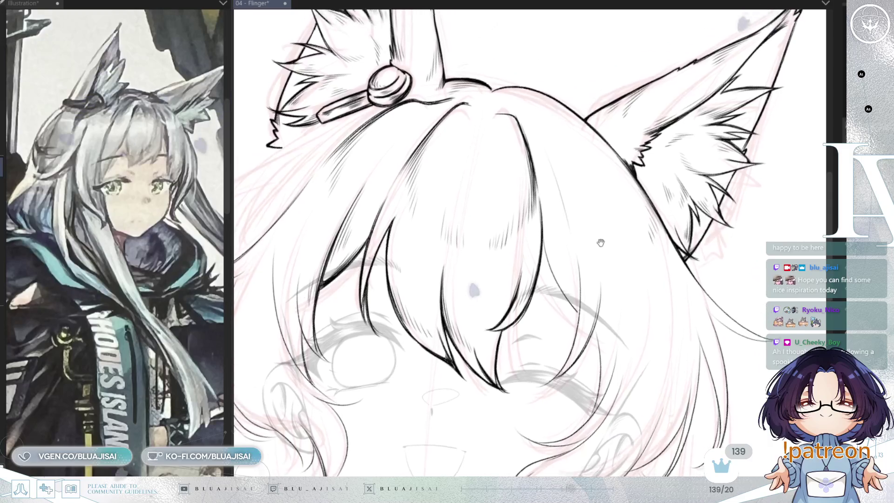
key(minus)
key(asciicircum)
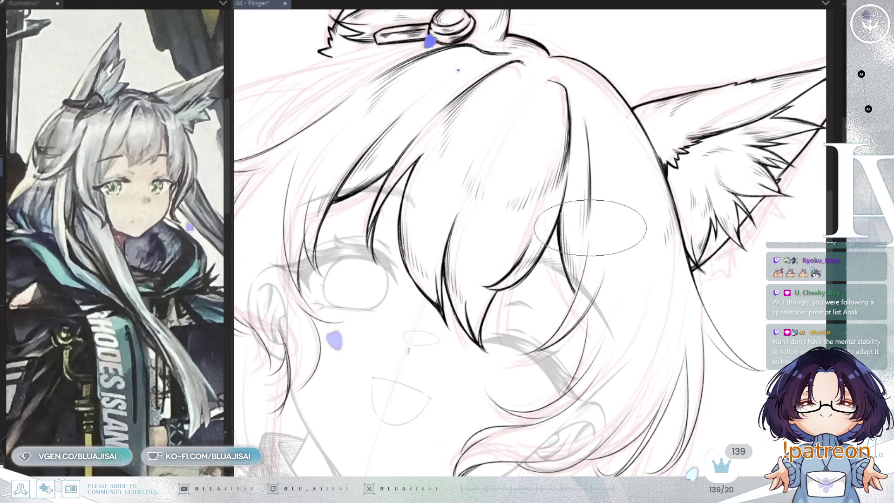
key(m)
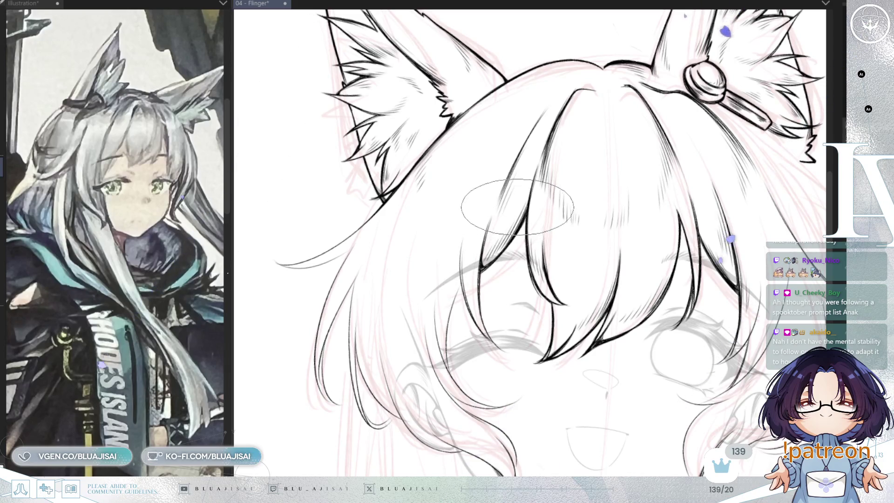
drag(512, 248, 511, 266)
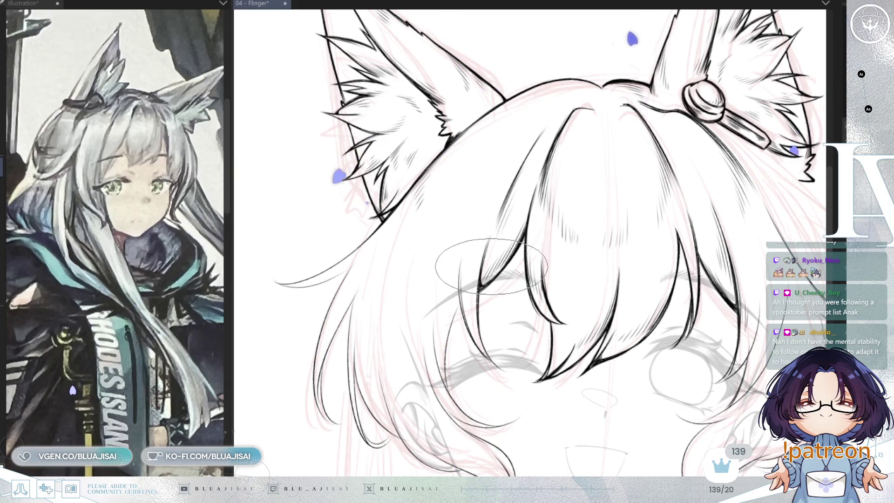
drag(501, 297, 504, 271)
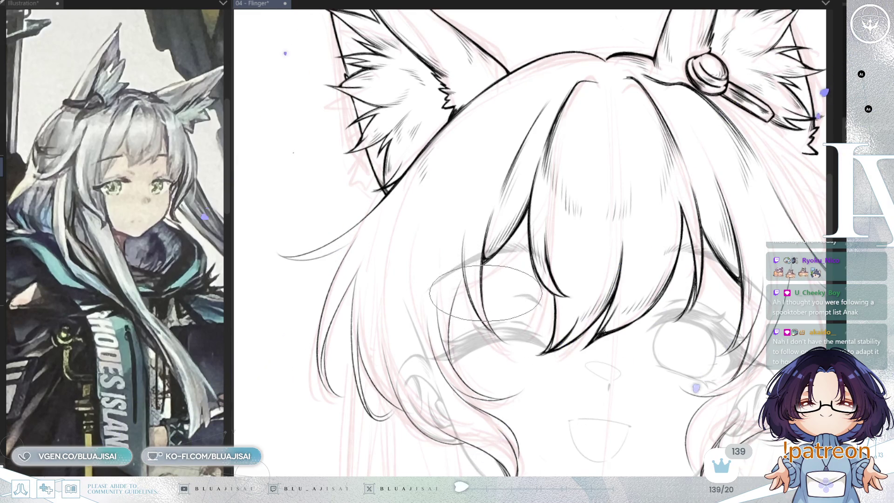
scroll(490, 306, down, 3)
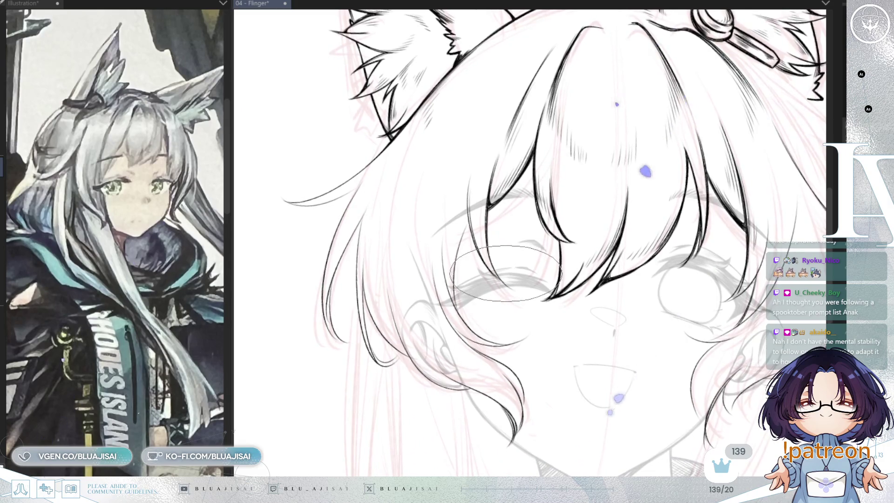
scroll(494, 270, up, 3)
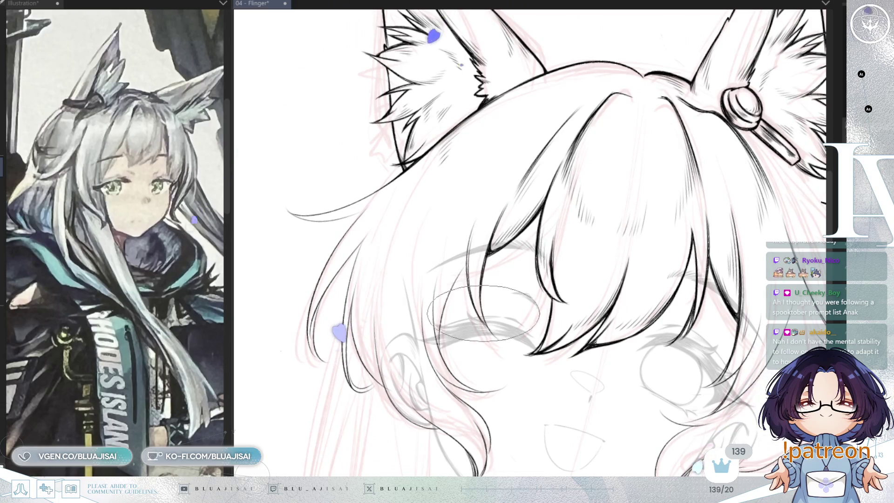
scroll(484, 271, up, 2)
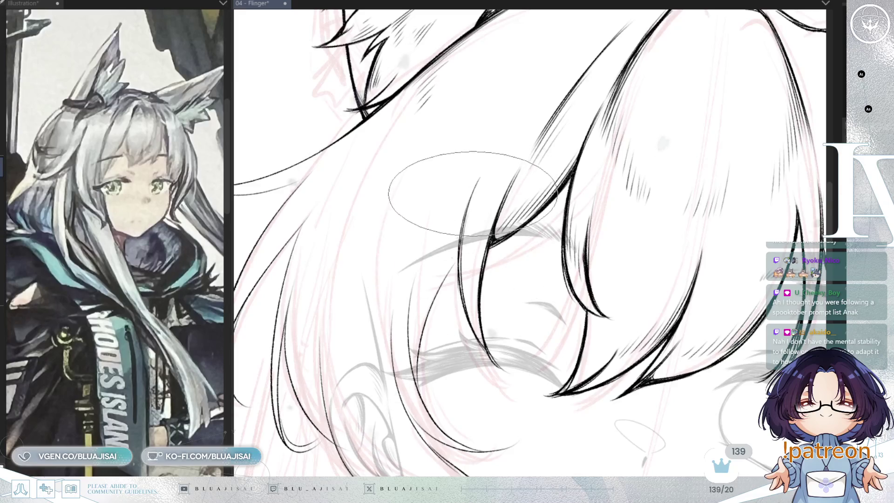
- Turn the canvas so the strands stand upright, then hatch the hair beside the clipped ear
drag(470, 285, 455, 261)
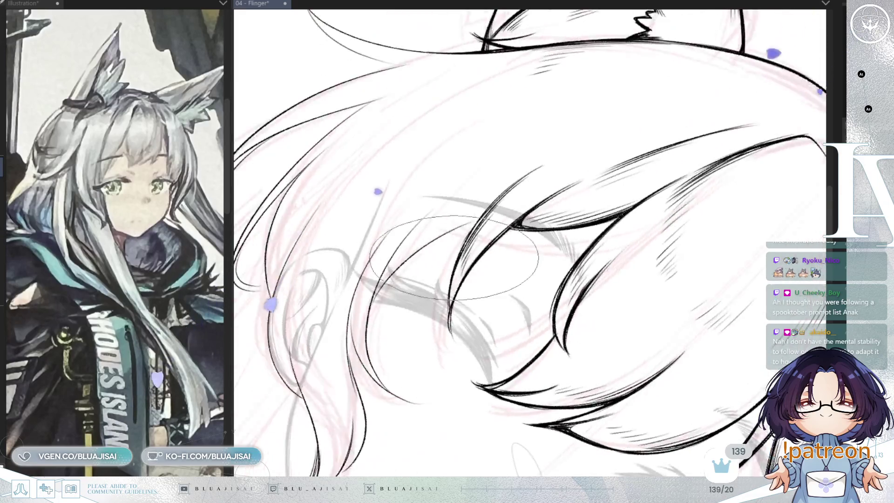
drag(449, 294, 564, 217)
drag(496, 229, 483, 204)
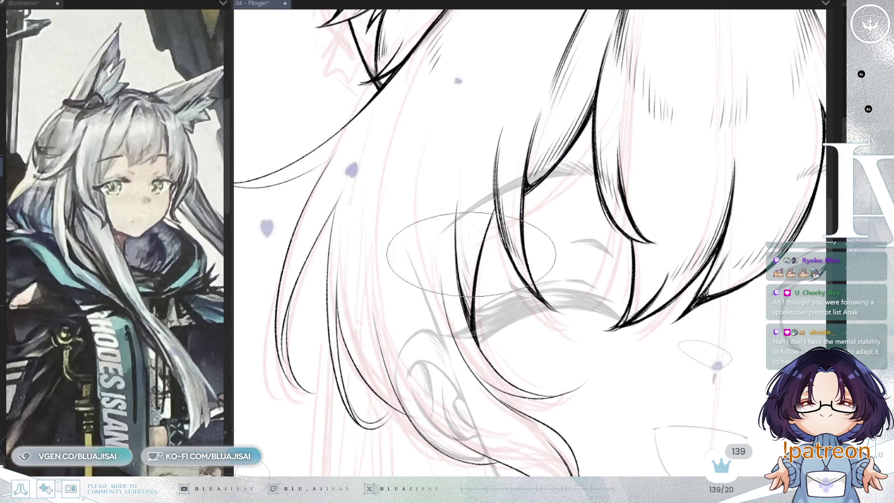
scroll(478, 237, up, 5)
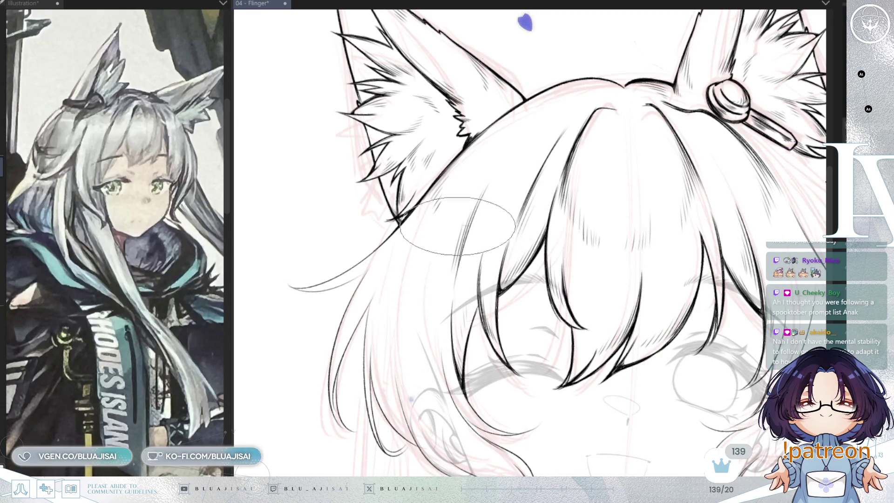
scroll(441, 225, down, 2)
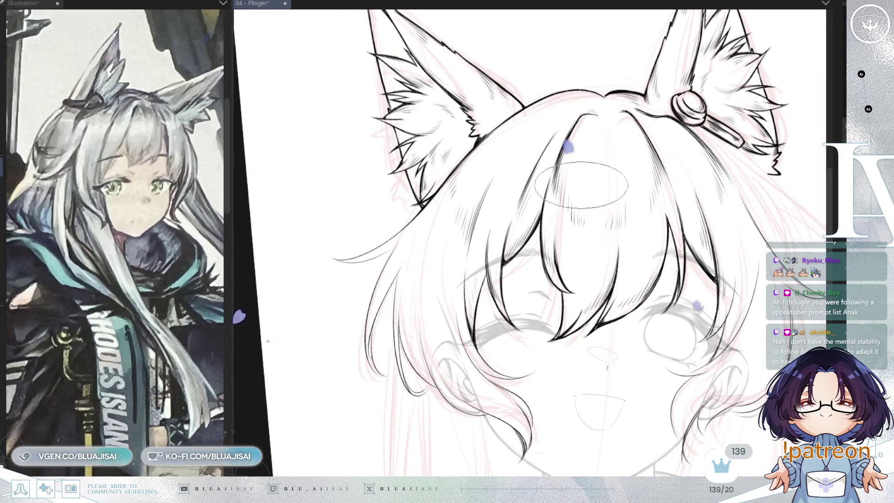
scroll(596, 174, up, 2)
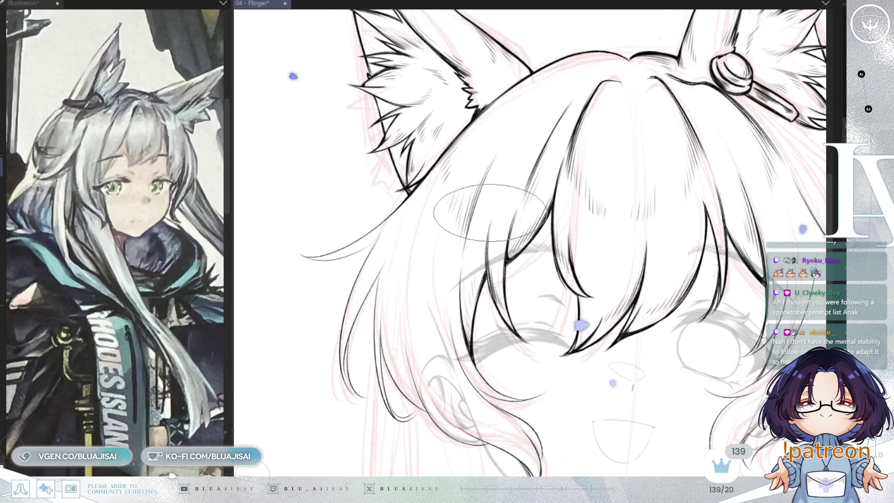
scroll(489, 215, down, 2)
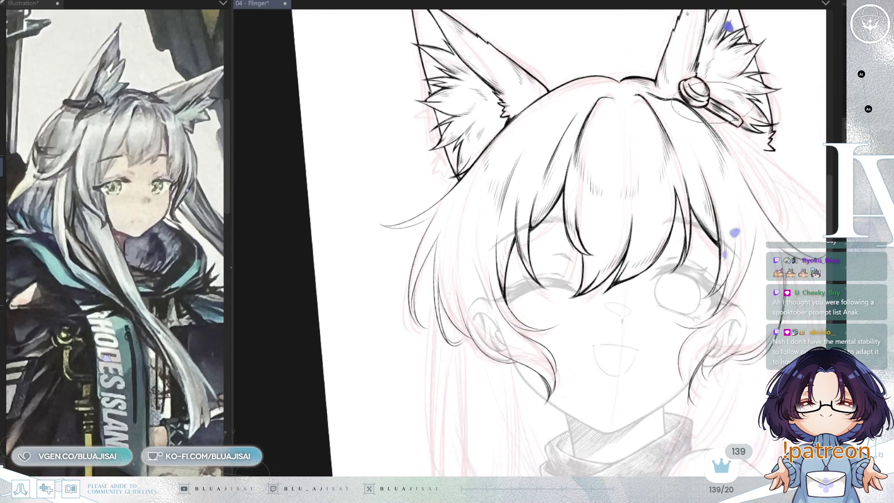
scroll(650, 139, up, 4)
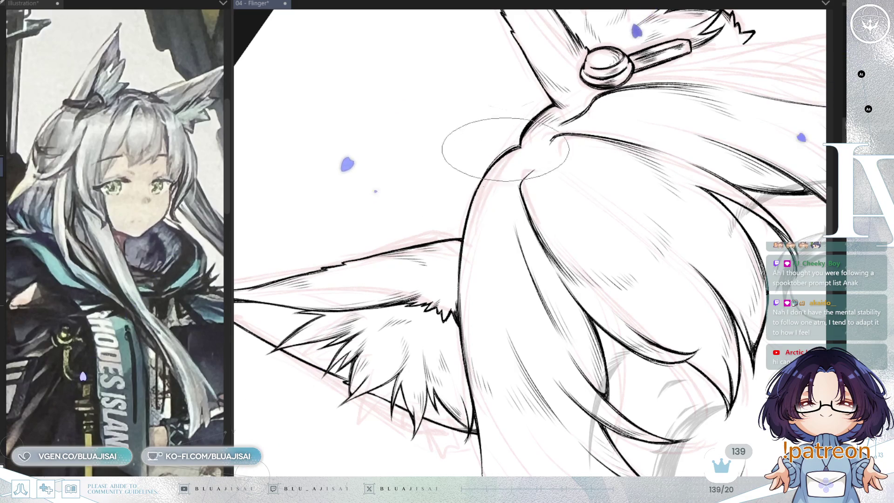
mouse_move(471, 208)
mouse_down()
mouse_move(479, 190)
mouse_move(479, 209)
mouse_move(501, 232)
mouse_move(466, 200)
mouse_move(658, 186)
mouse_move(629, 151)
mouse_up()
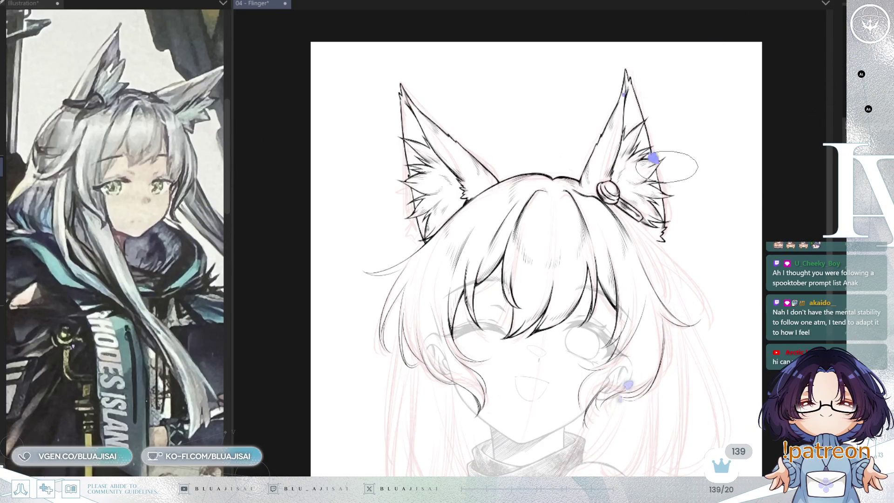
key(h)
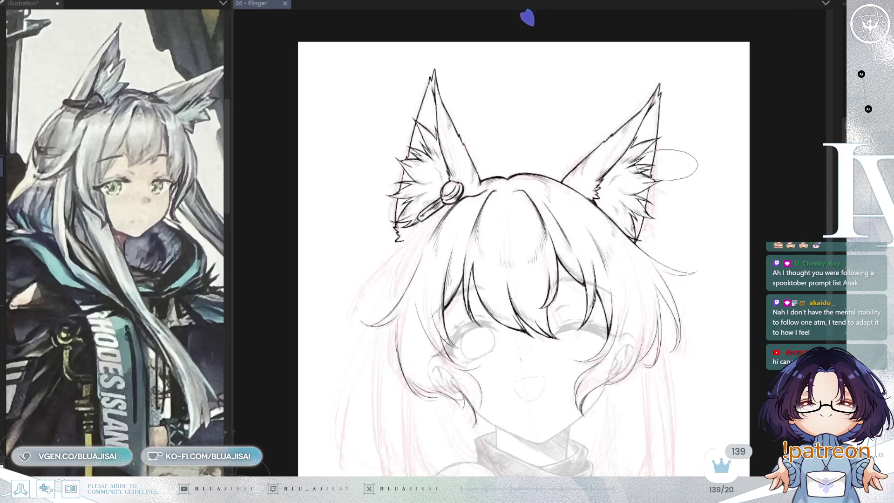
drag(666, 239, 699, 128)
scroll(699, 128, up, 5)
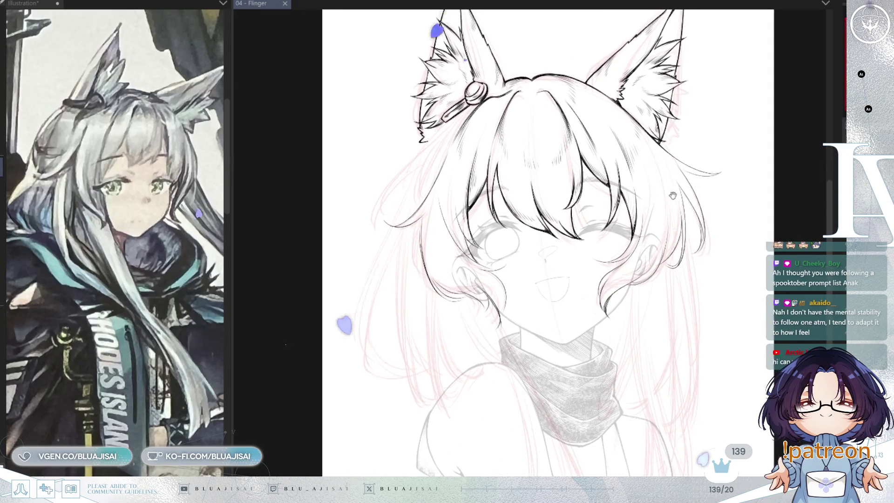
key(minus)
key(minus)
key(minus)
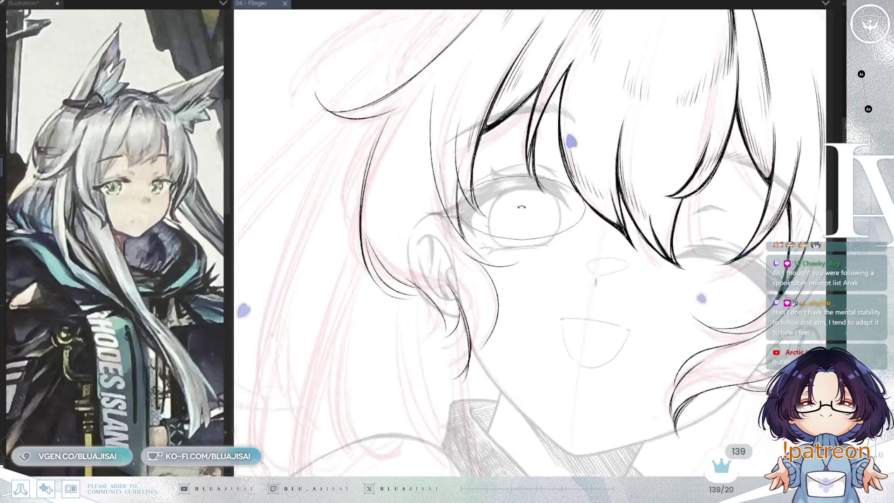
scroll(484, 226, up, 2)
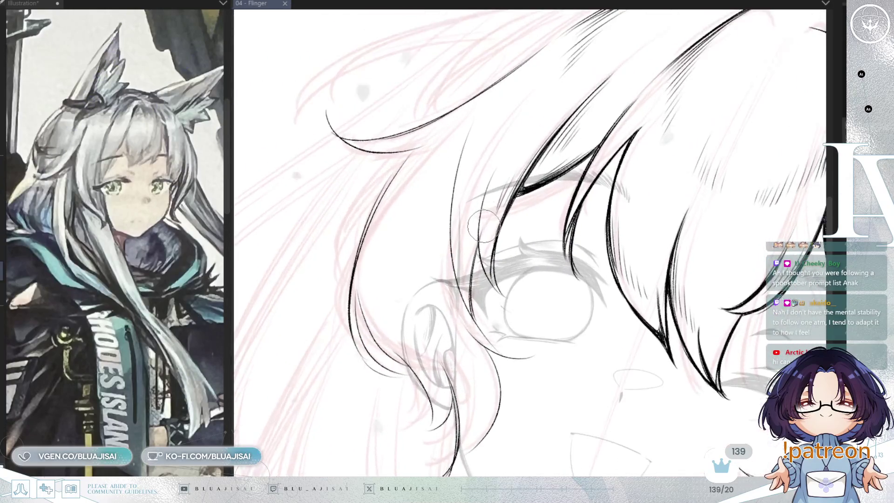
key(bracketright)
key(bracketright)
key(bracketright)
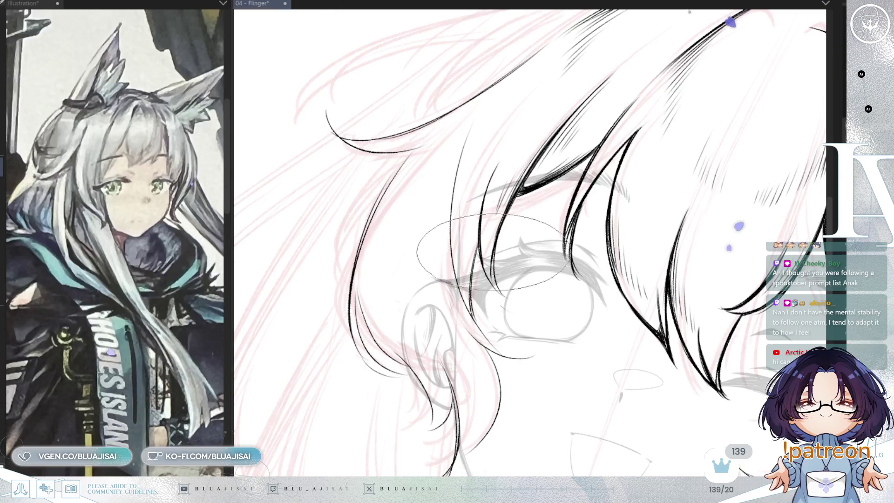
drag(493, 249, 534, 306)
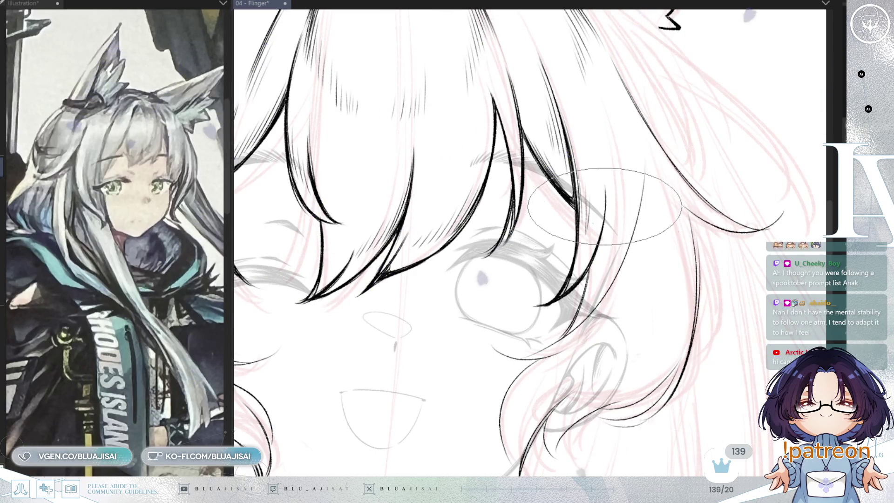
key(h)
drag(589, 237, 627, 227)
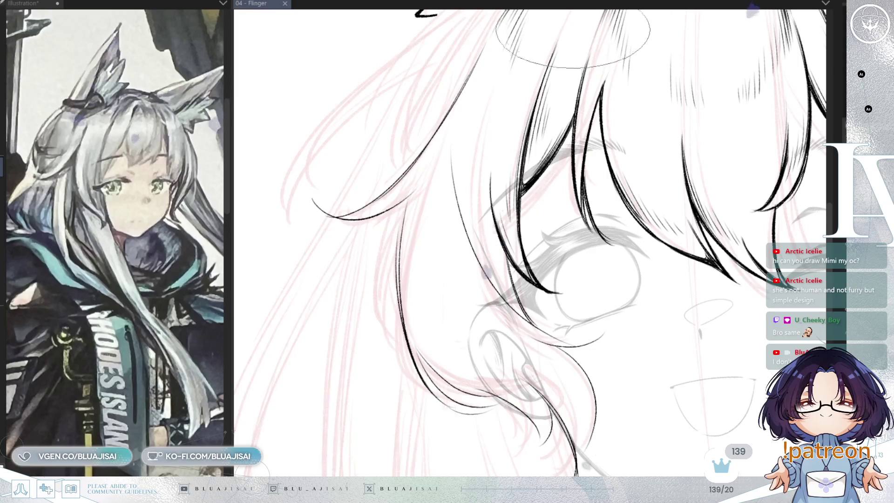
- Ink a bold bang strand sweeping outward past the eye, its tip hooking toward the cheek
key(-)
drag(455, 75, 608, 150)
mouse_move(531, 112)
mouse_down()
mouse_move(486, 177)
mouse_move(529, 118)
mouse_move(493, 247)
mouse_move(470, 267)
mouse_move(500, 275)
mouse_move(492, 157)
mouse_move(503, 186)
mouse_move(524, 137)
mouse_move(507, 180)
mouse_move(512, 257)
mouse_up()
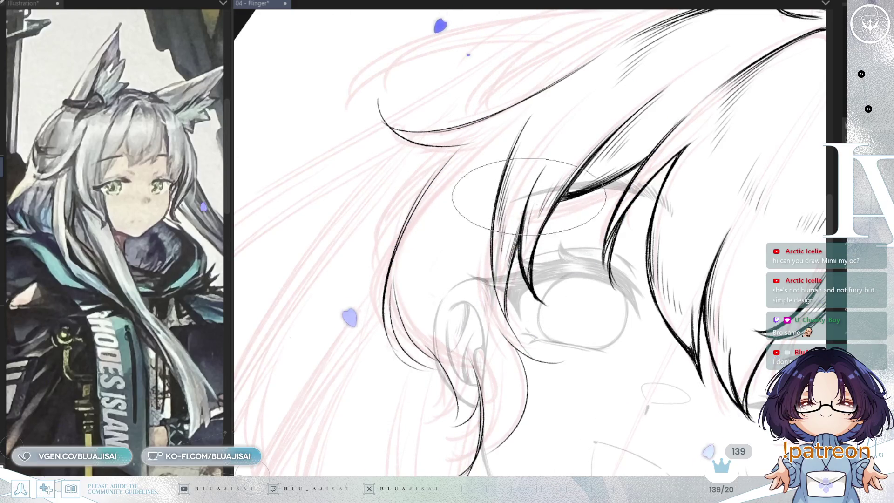
mouse_move(352, 252)
mouse_down()
mouse_move(333, 250)
mouse_move(345, 188)
mouse_up()
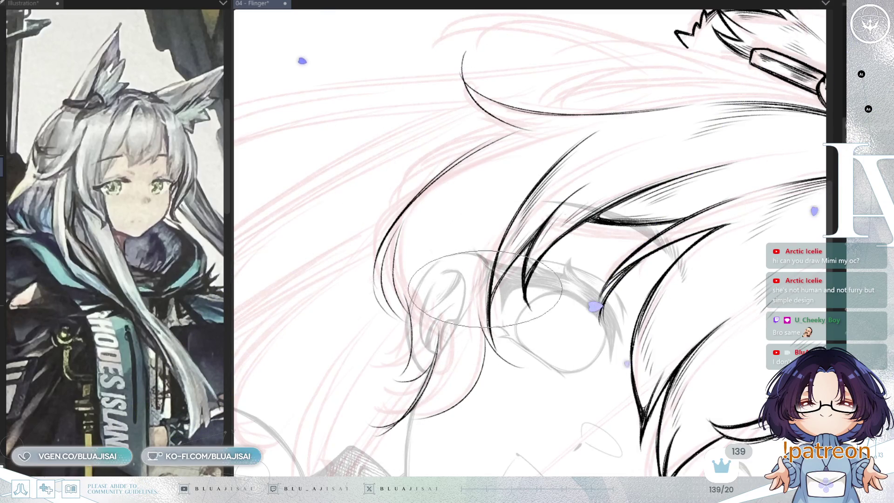
drag(494, 244, 585, 301)
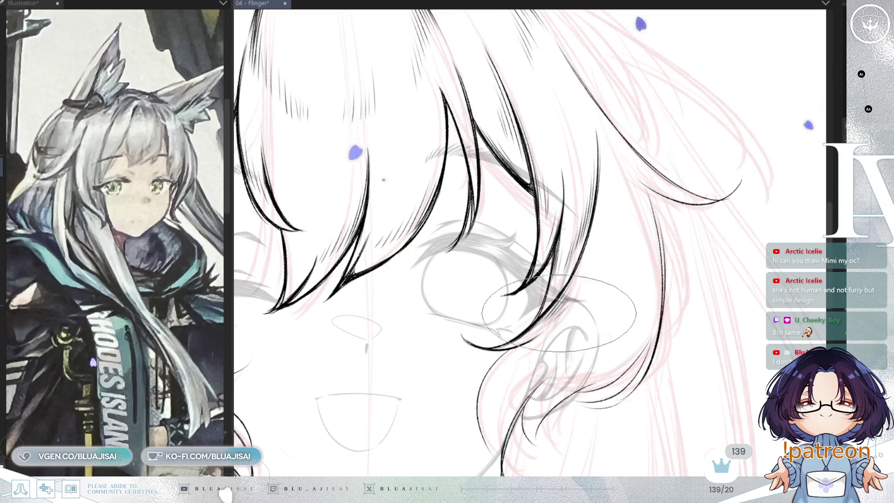
mouse_move(619, 229)
mouse_down()
mouse_move(531, 250)
mouse_move(530, 302)
mouse_up()
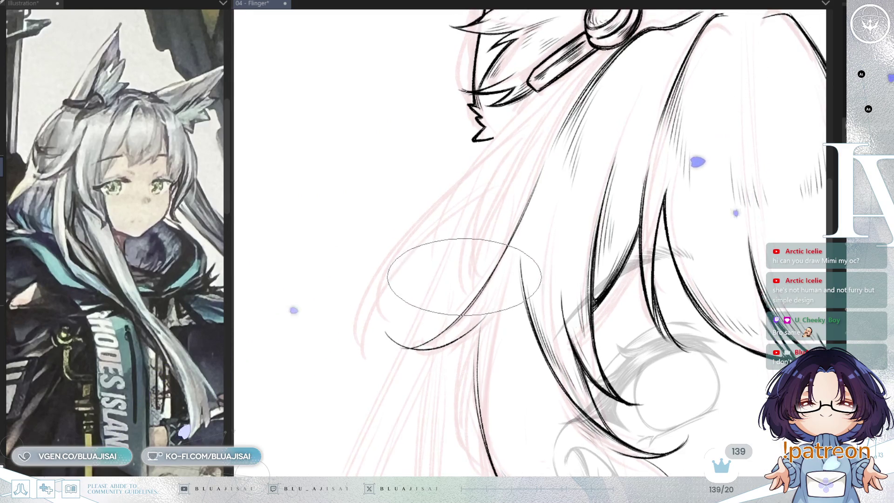
key(asciicircum)
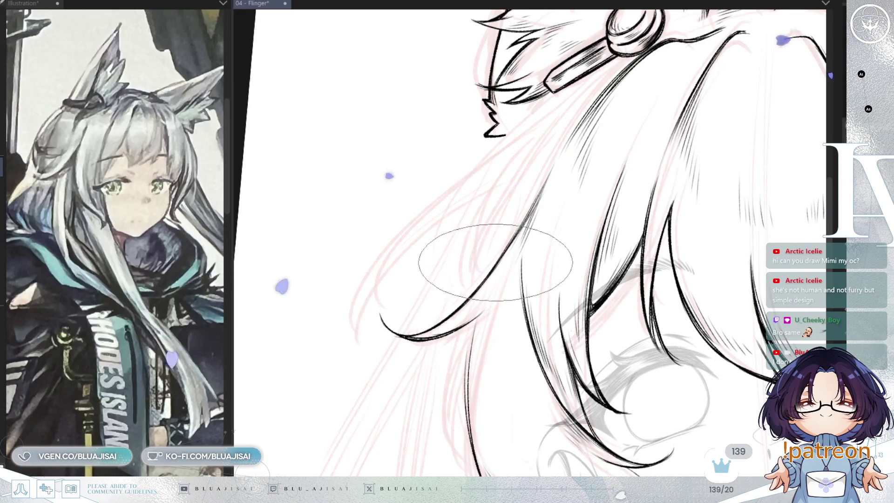
scroll(535, 224, down, 3)
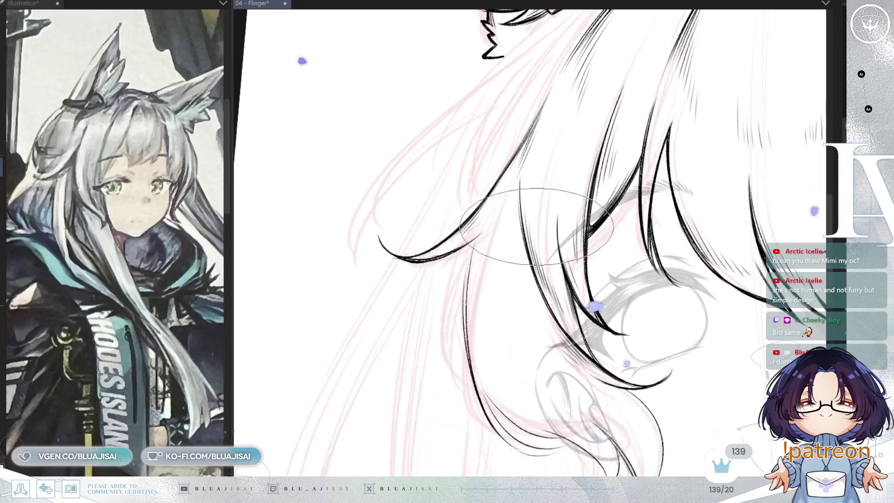
scroll(536, 226, down, 1)
scroll(493, 186, down, 1)
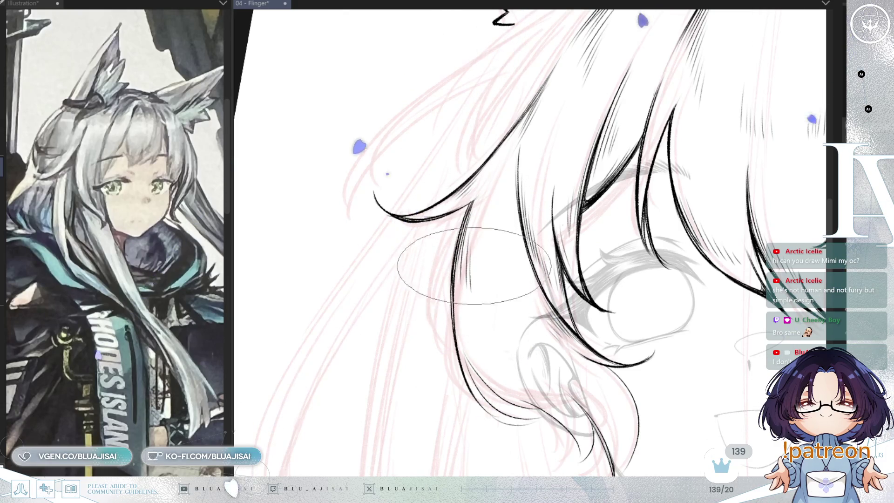
- Trace the curled hair lock beside the ear and cheek in black strands, checking it mirrored
key(h)
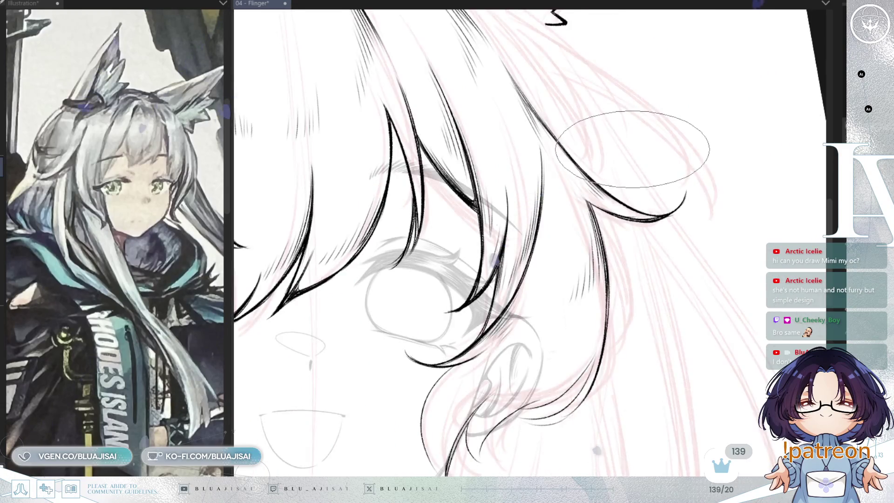
scroll(605, 177, down, 2)
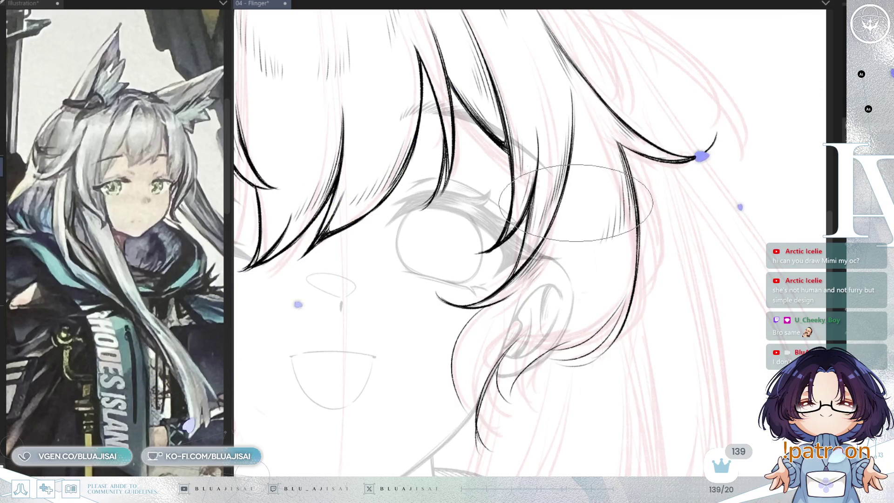
scroll(573, 207, down, 2)
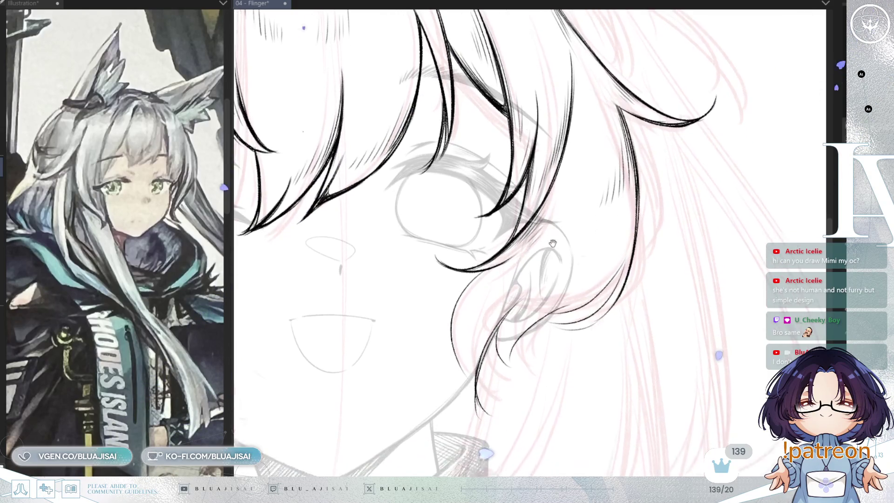
scroll(540, 239, down, 2)
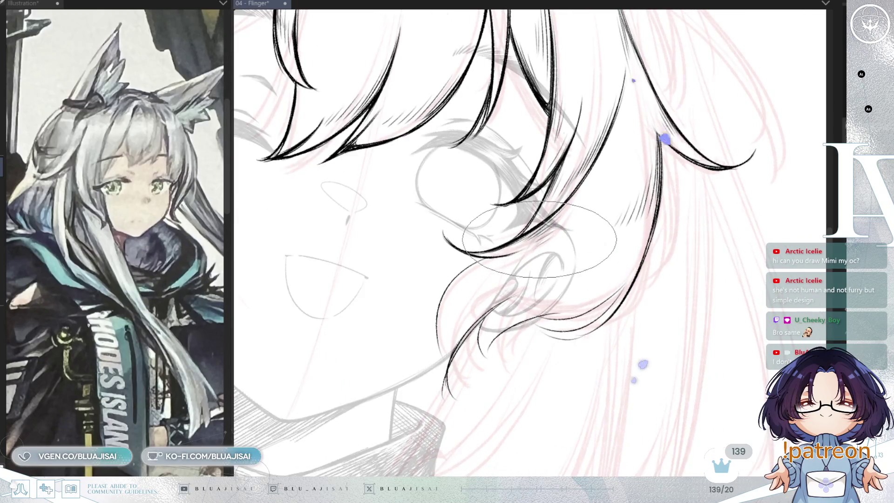
scroll(495, 270, up, 2)
scroll(493, 271, down, 2)
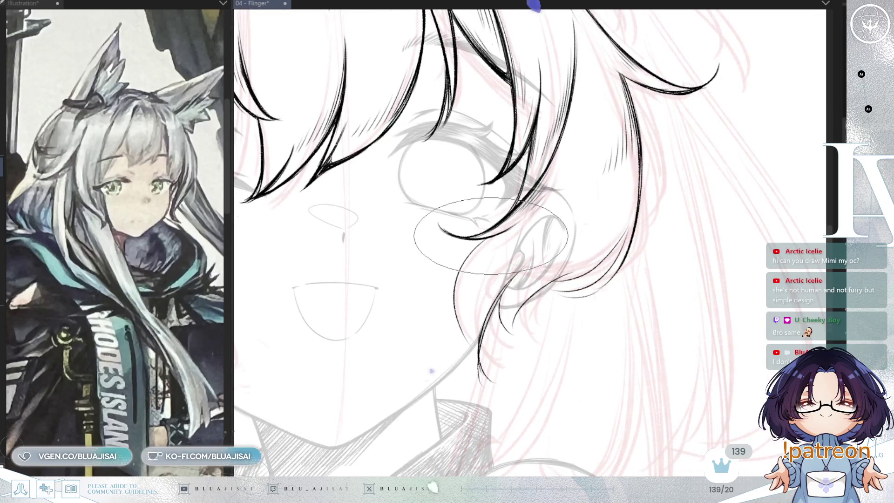
scroll(457, 289, down, 2)
scroll(463, 277, up, 2)
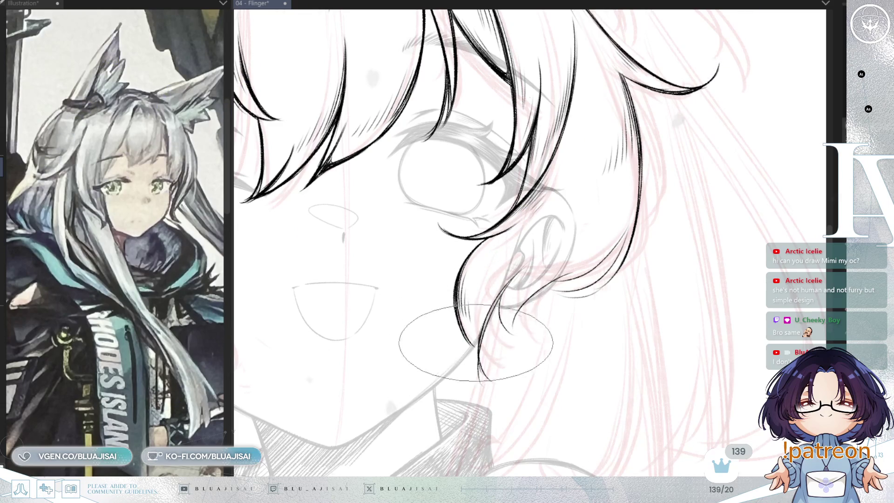
scroll(500, 298, down, 1)
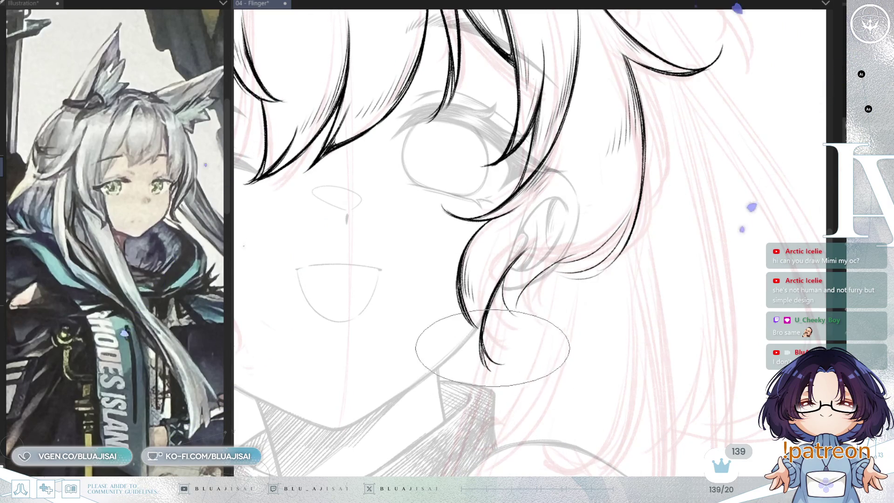
- Add fine hatching to the curled lock, recheck it mirrored, then zoom out
key(h)
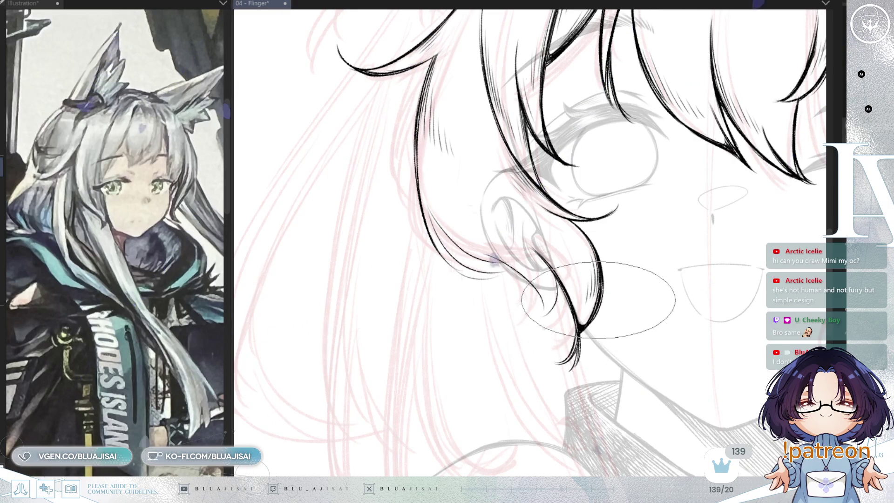
key(h)
drag(511, 248, 494, 258)
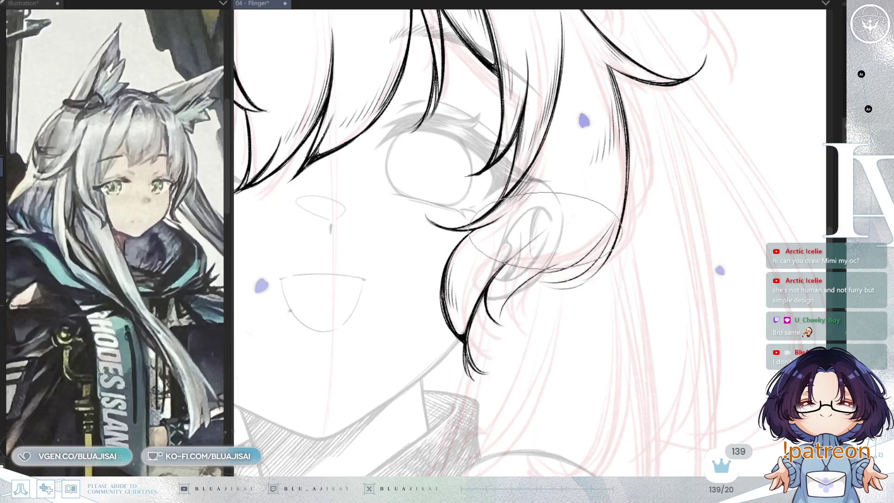
key(minus)
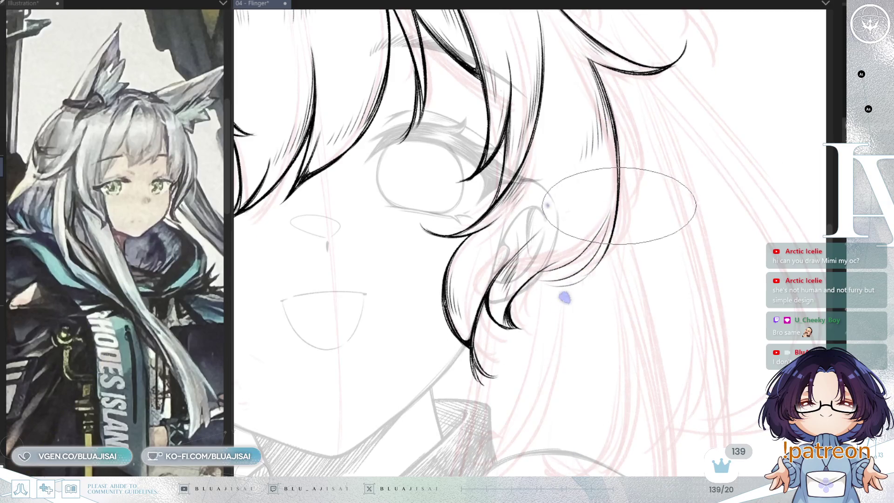
scroll(642, 200, down, 1)
scroll(642, 200, down, 4)
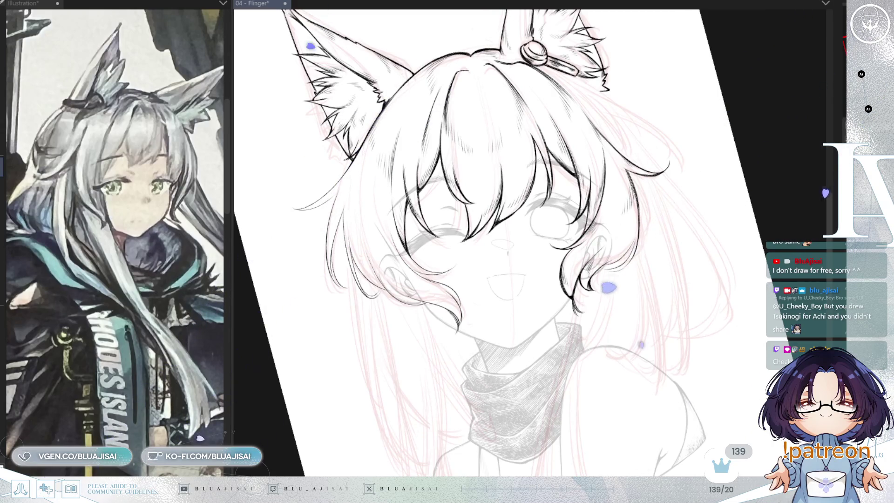
- Shade the curled side lock beside the cheek with fine hatching strokes at a steeper angle
scroll(549, 233, up, 5)
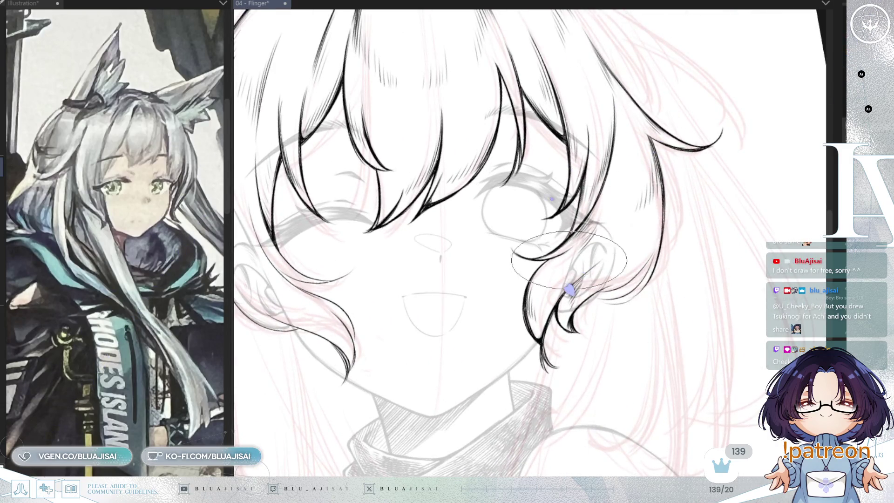
scroll(563, 285, up, 3)
scroll(555, 223, up, 2)
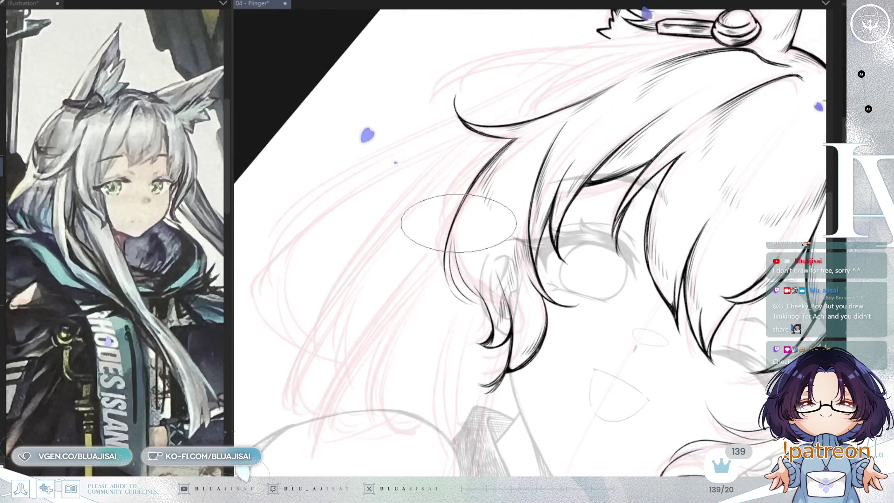
scroll(457, 283, up, 3)
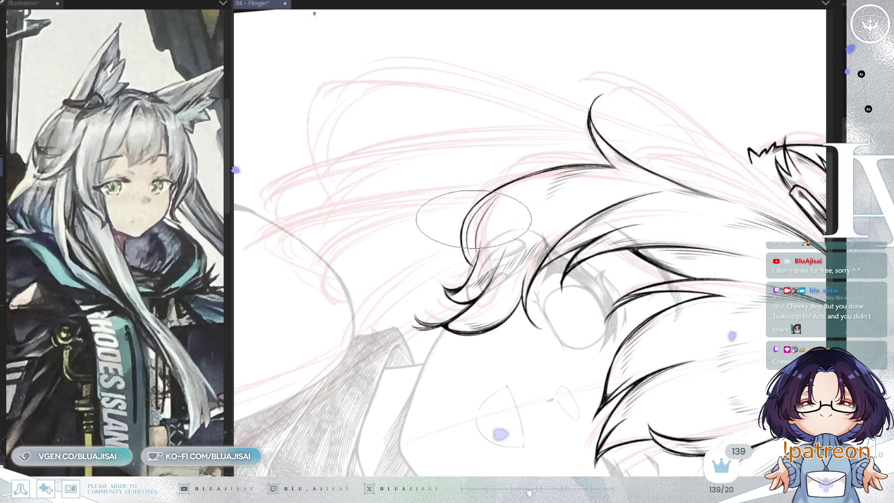
scroll(491, 205, up, 2)
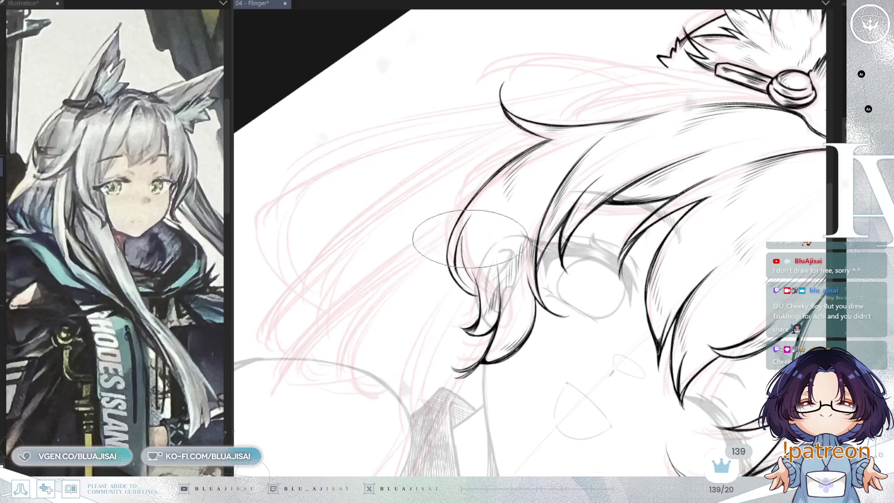
drag(469, 243, 484, 204)
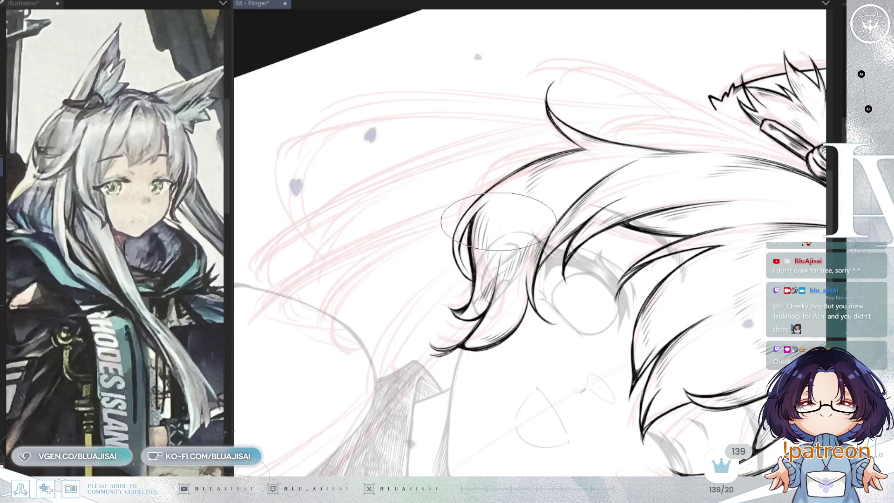
key(minus)
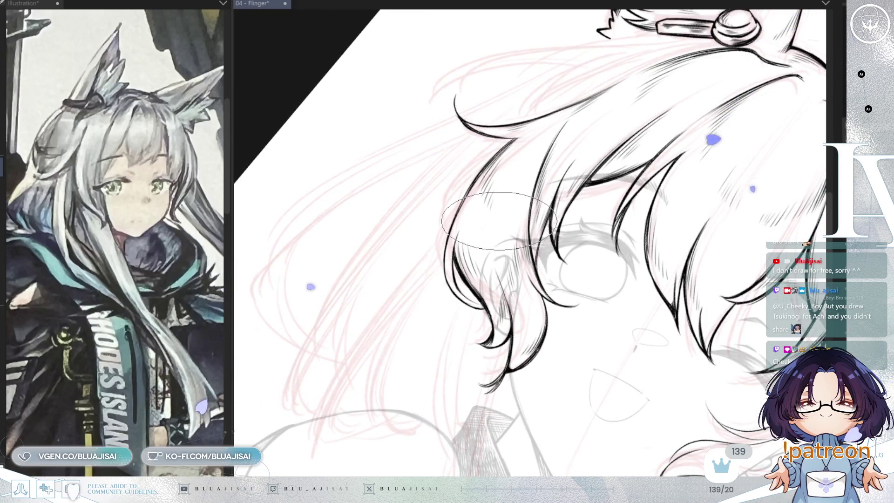
key(minus)
key(minus)
key(minus)
key(minus)
key(minus)
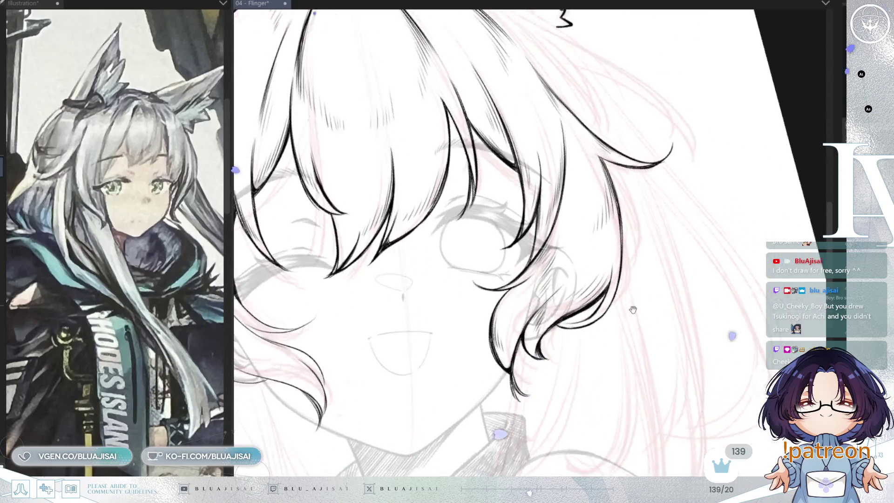
key(minus)
key(minus)
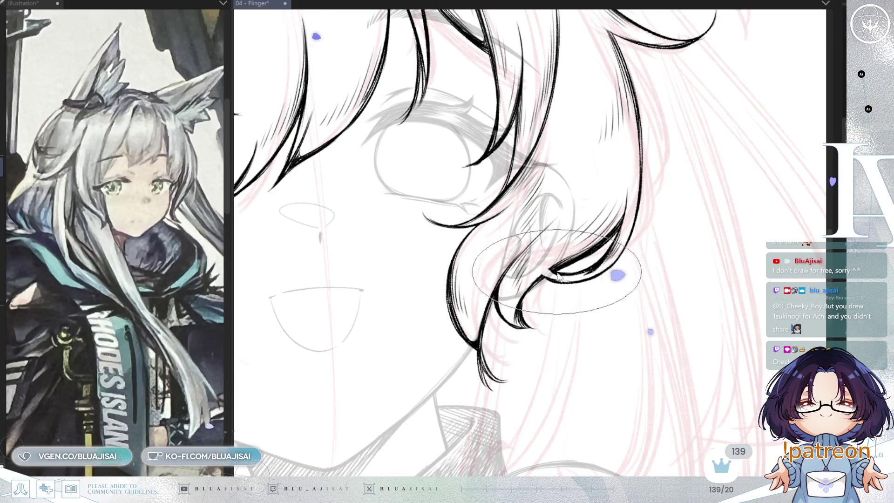
- Add more strands and hatching to the curling side lock beside the cheek and mouth
scroll(594, 260, down, 3)
scroll(622, 208, up, 3)
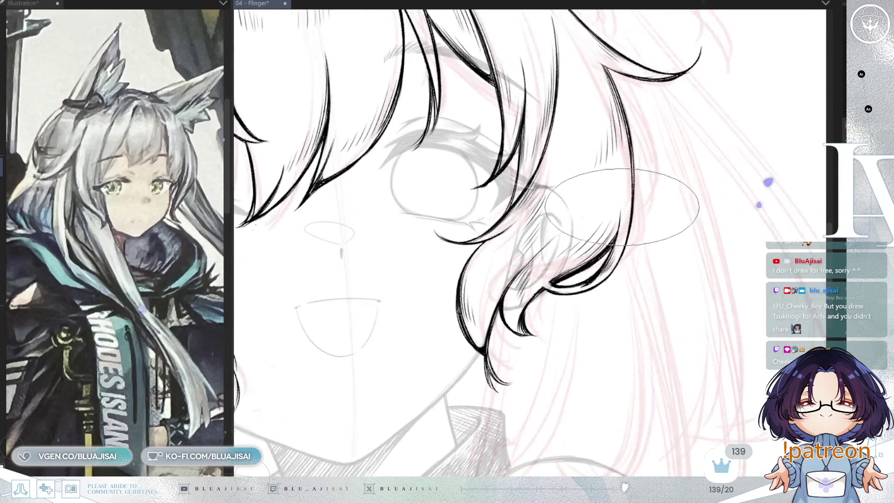
scroll(610, 252, down, 2)
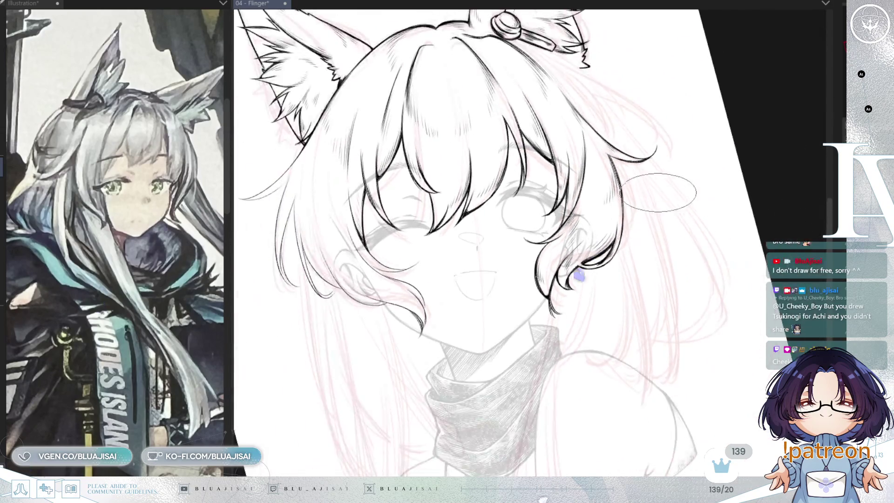
scroll(657, 185, up, 2)
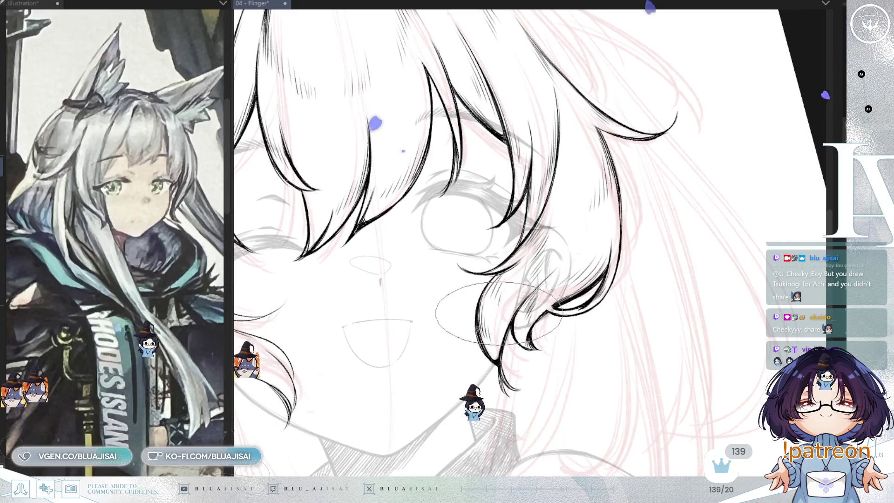
scroll(536, 261, down, 2)
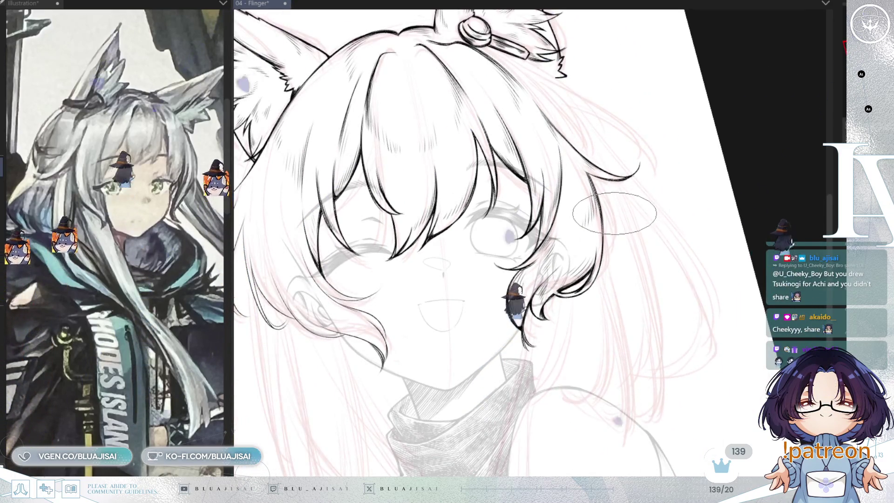
scroll(522, 172, up, 3)
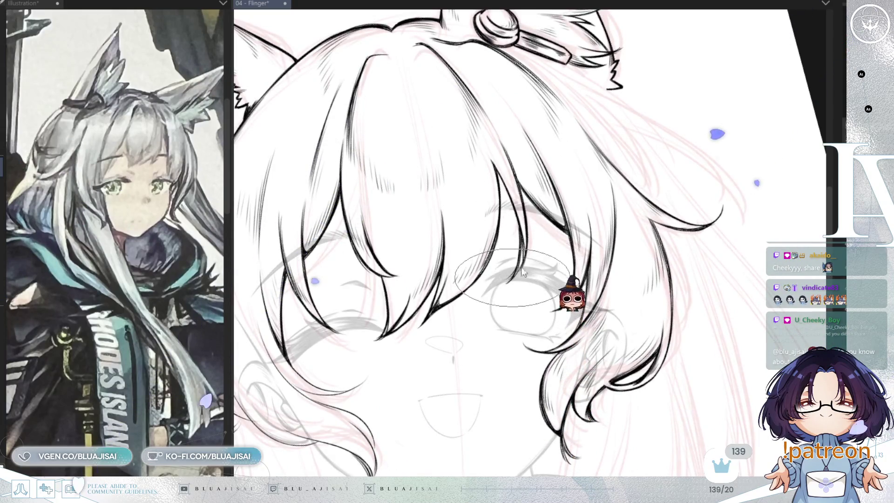
scroll(500, 279, down, 3)
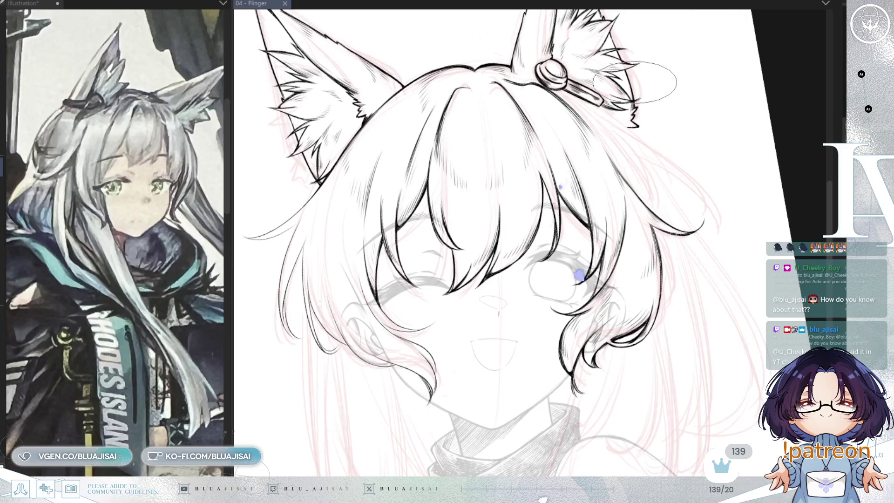
scroll(485, 185, up, 3)
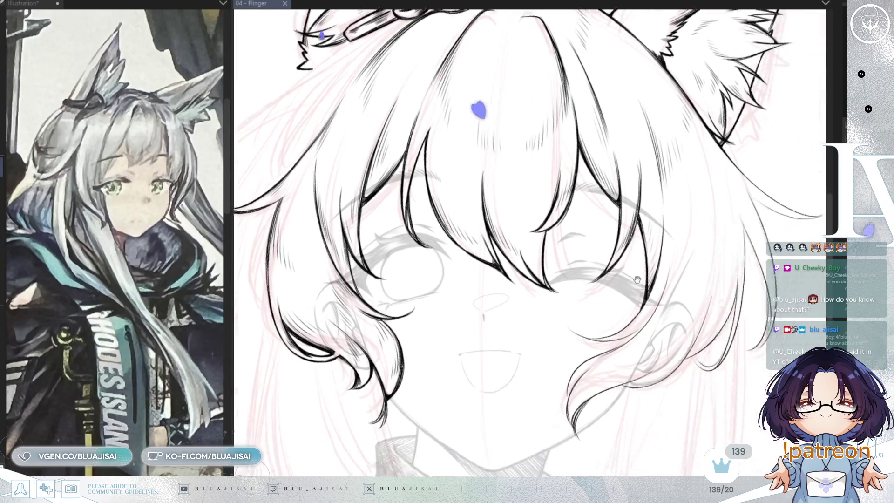
scroll(532, 250, up, 2)
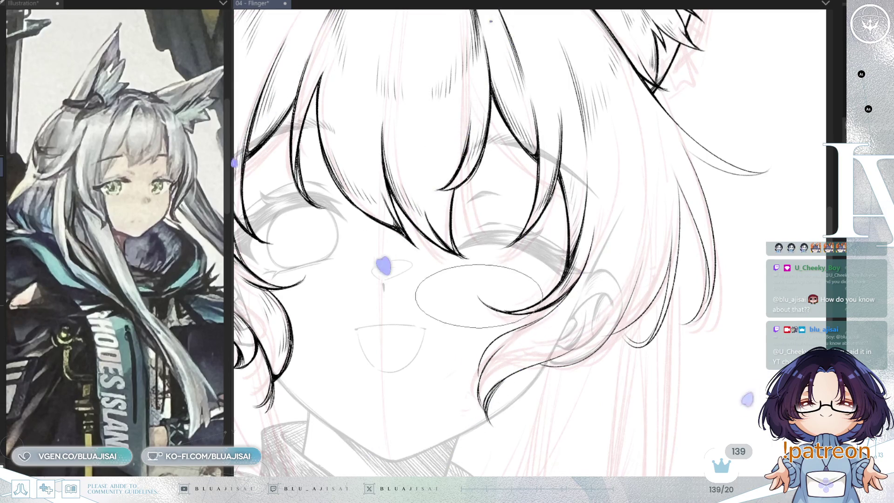
- Ink the curling lock framing the girl's right cheek
drag(558, 324, 581, 261)
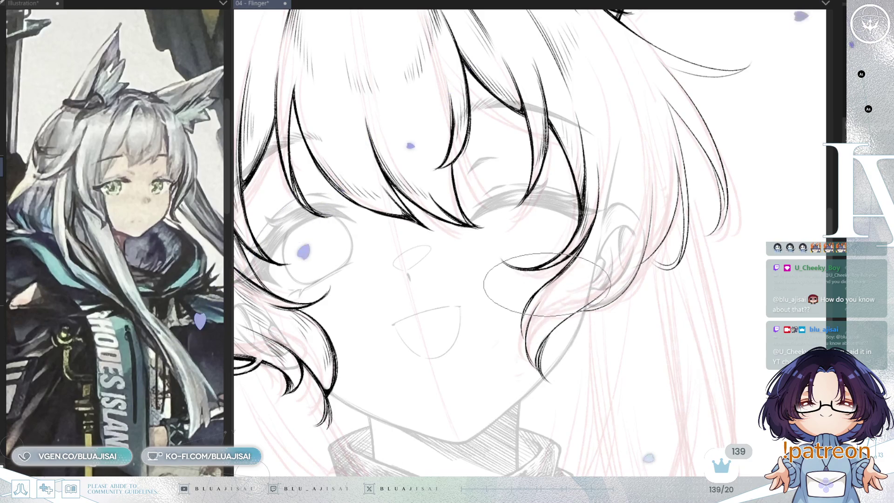
drag(559, 274, 545, 285)
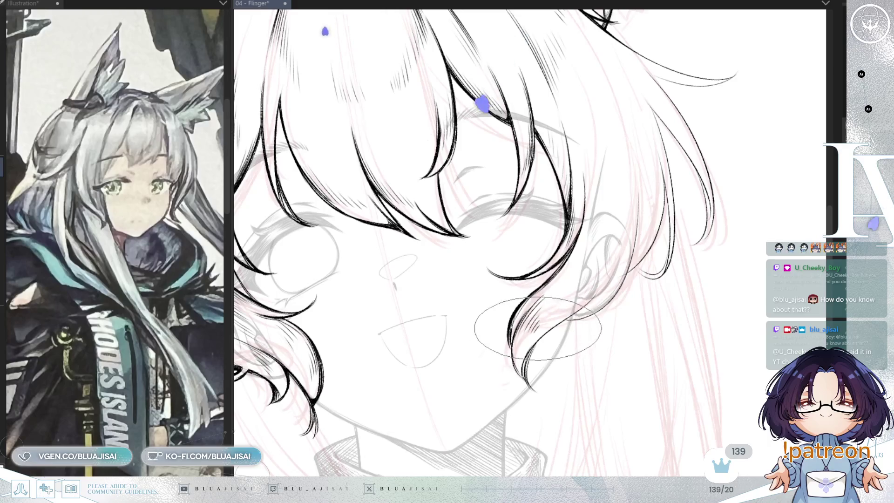
mouse_move(441, 176)
mouse_down()
mouse_move(429, 259)
mouse_move(326, 345)
mouse_move(409, 136)
mouse_move(335, 181)
mouse_up()
scroll(611, 175, down, 1)
mouse_move(713, 219)
mouse_down()
mouse_move(703, 197)
mouse_move(625, 297)
mouse_up()
key(at)
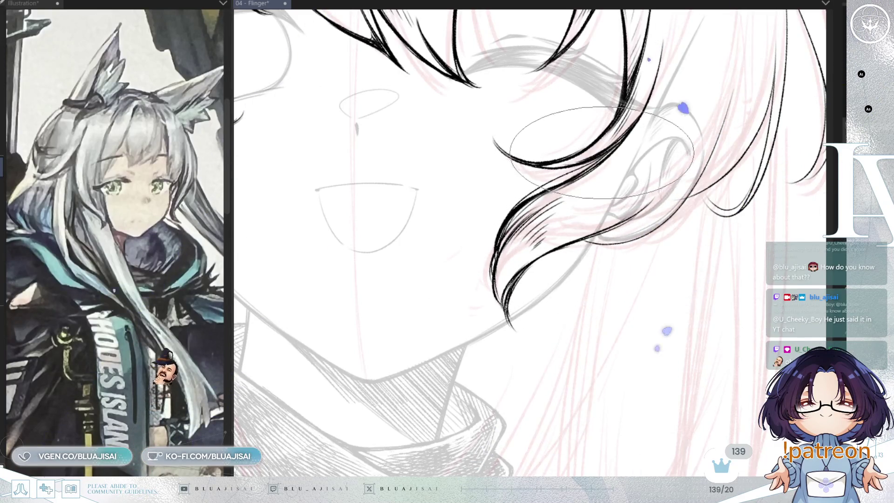
- Ink the hatched curl of hair wrapping around the right ear
scroll(570, 215, down, 3)
scroll(652, 187, up, 1)
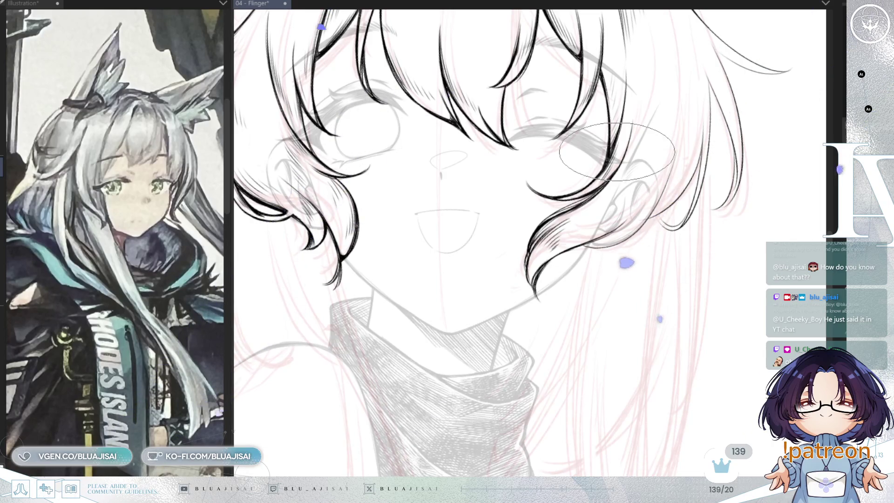
scroll(666, 226, up, 3)
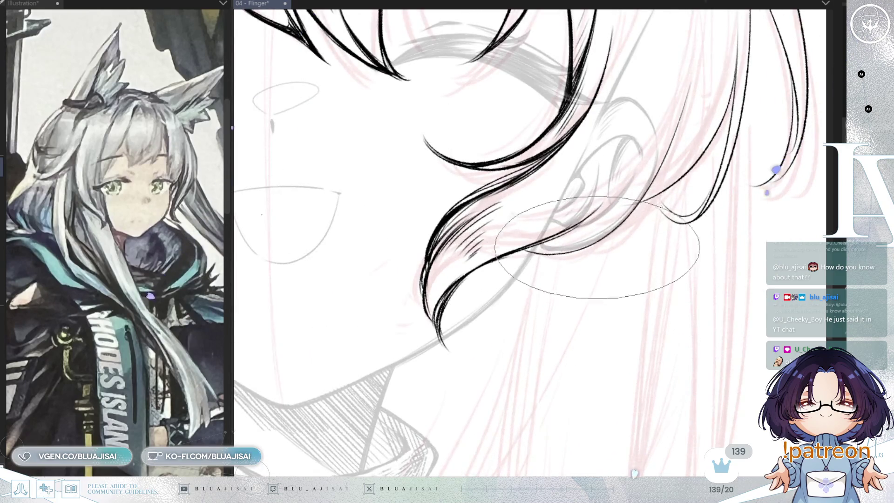
drag(591, 248, 562, 281)
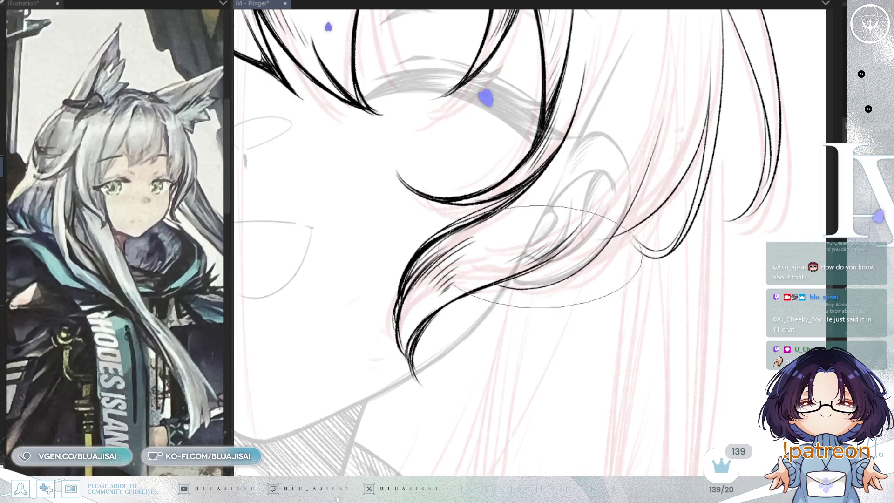
drag(633, 202, 610, 232)
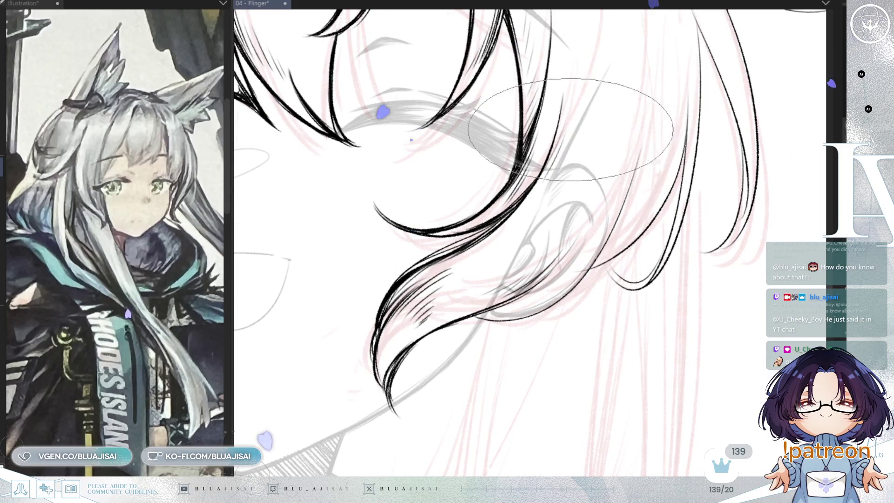
scroll(570, 130, down, 2)
scroll(641, 148, up, 2)
drag(641, 148, 551, 126)
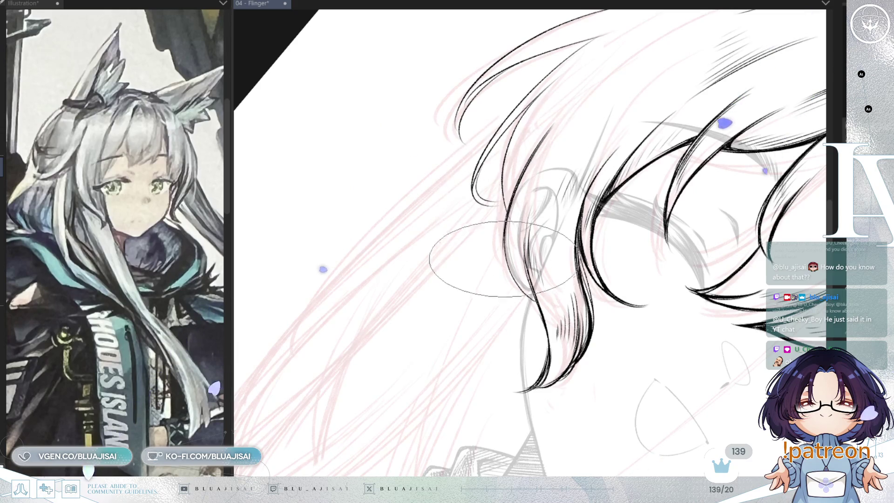
- Draw extra flowing strands along the side of the head on a rotated canvas, then reset rotation
key(asciicircum)
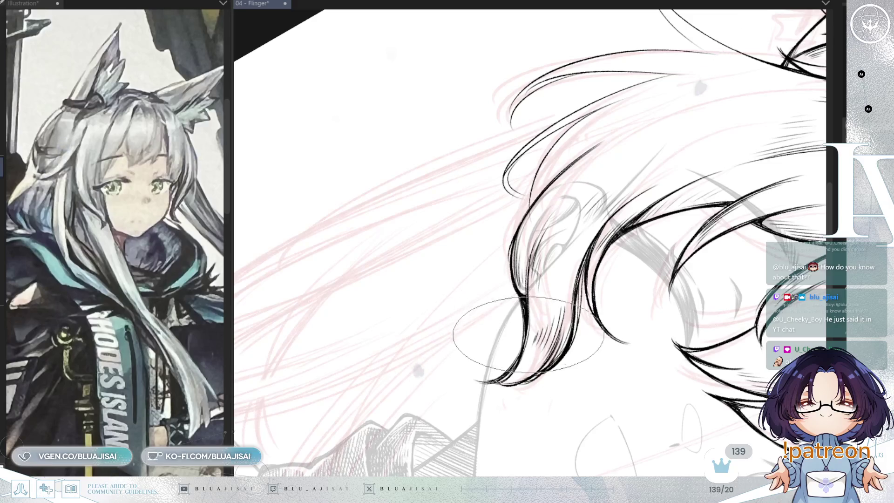
scroll(527, 280, down, 2)
scroll(528, 280, down, 2)
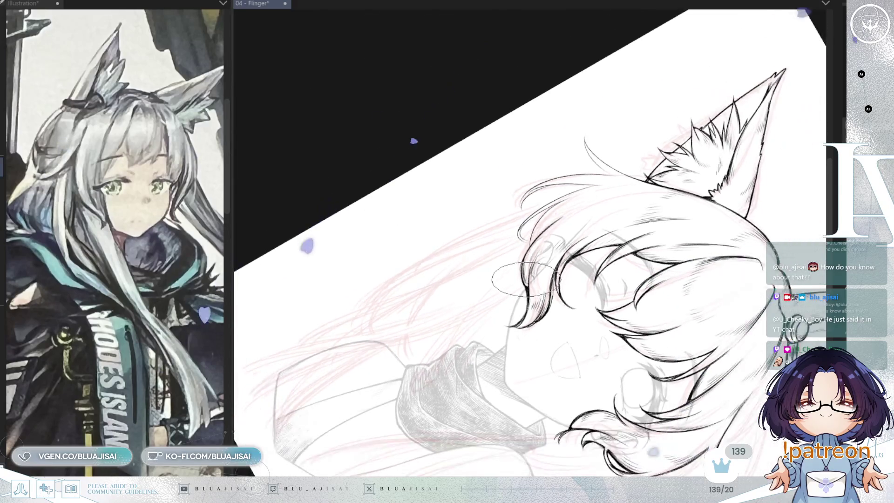
scroll(521, 269, up, 2)
key(ctrl+@)
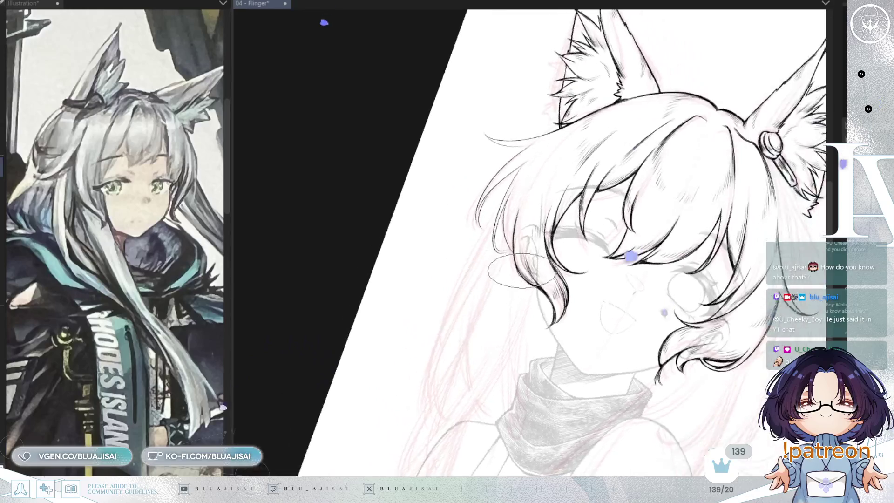
scroll(661, 135, up, 1)
scroll(743, 175, up, 2)
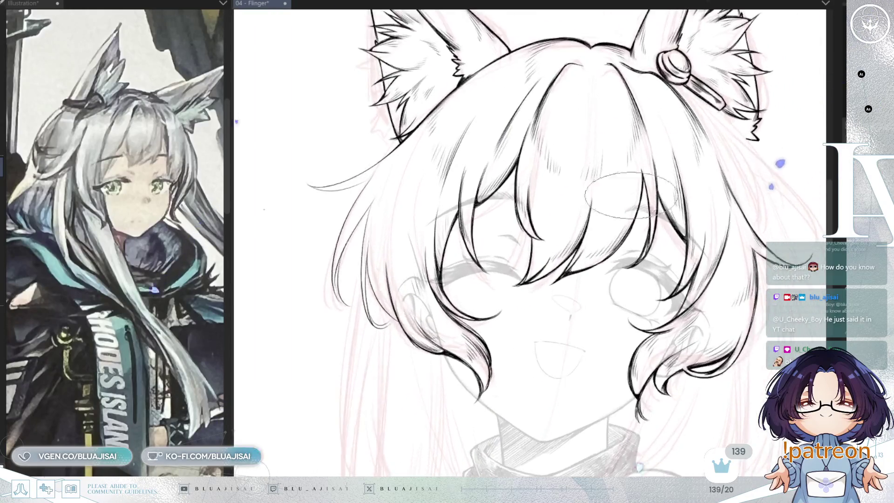
- Ink a thin flyaway strand sweeping outward from the left side hair below the ear
scroll(448, 186, up, 1)
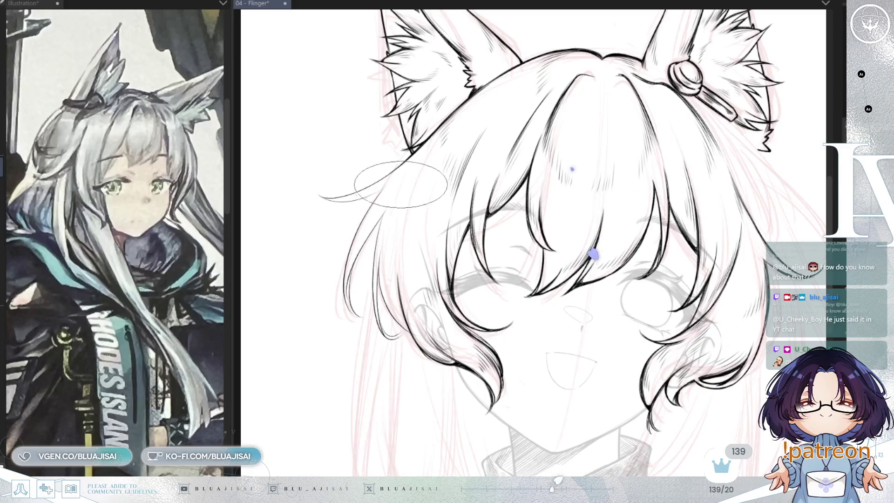
scroll(409, 205, up, 2)
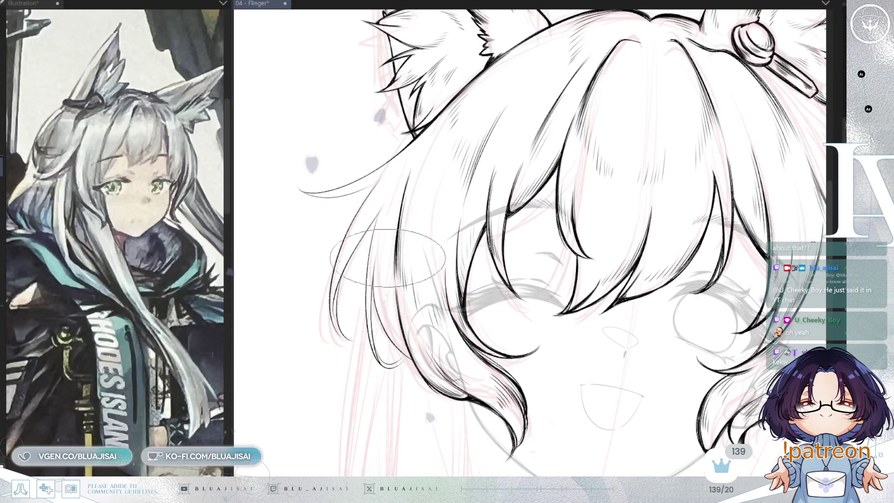
key(asciicircum)
key(minus)
key(minus)
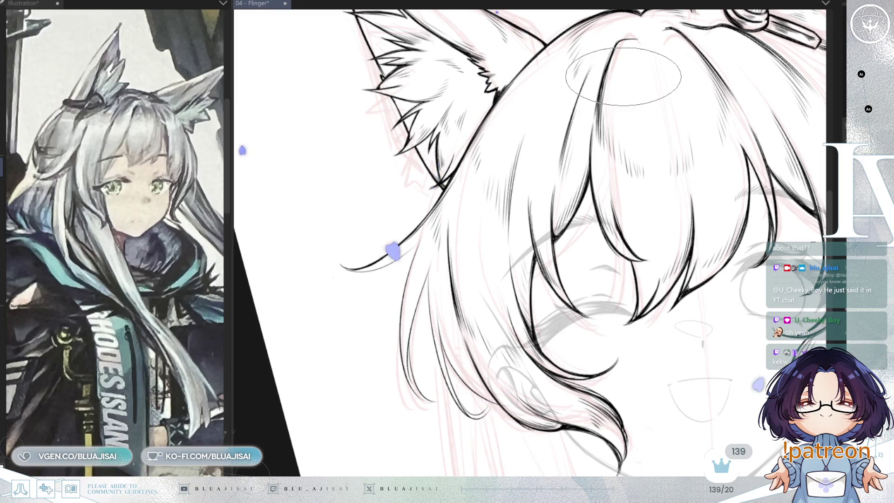
- Save the drawing, then ink the long left hair below the ear with hatching and curled tips
key(ctrl+s)
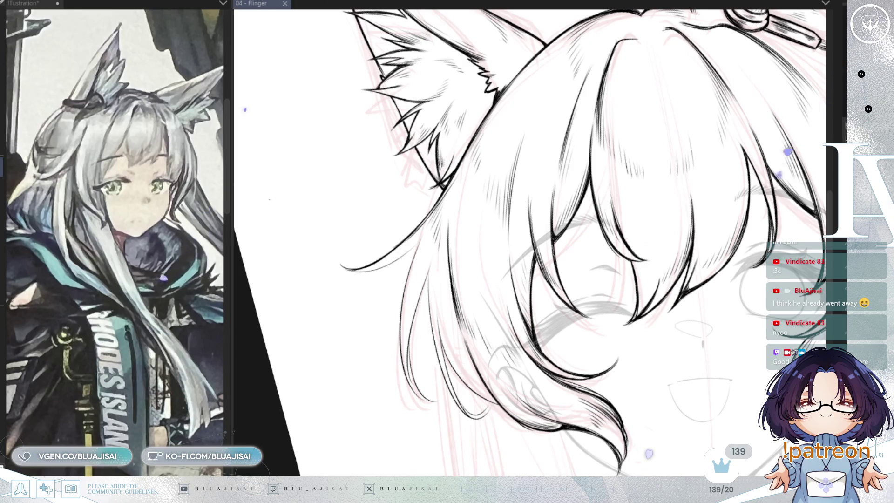
key(asciicircum)
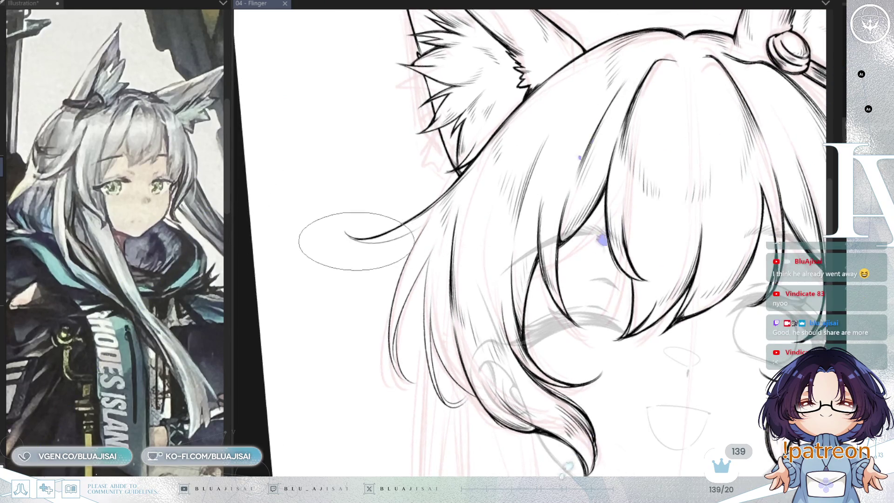
key(asciicircum)
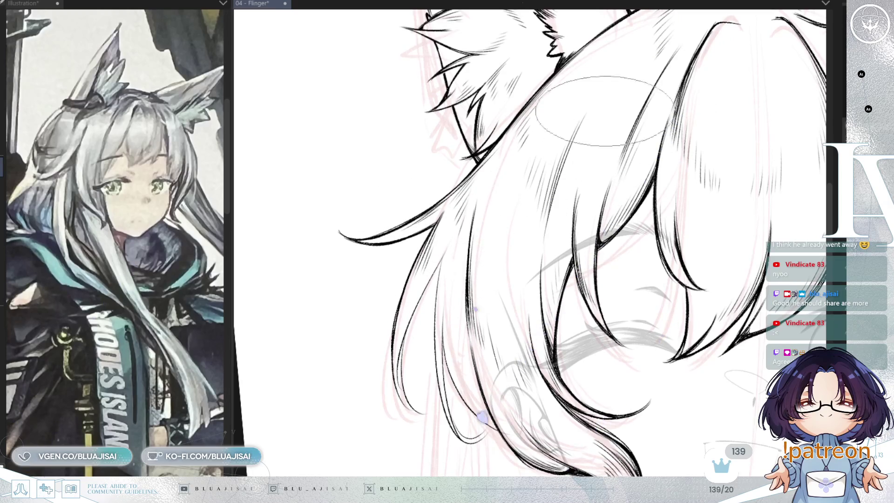
scroll(531, 209, down, 2)
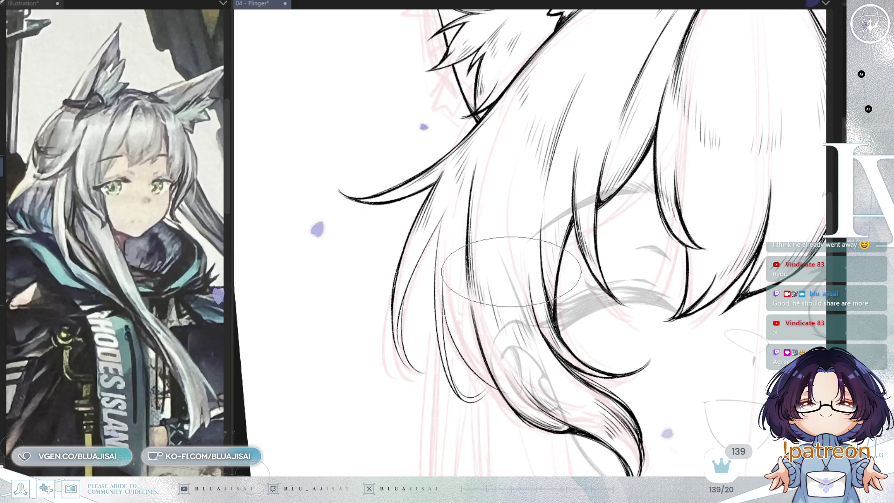
key(asciicircum)
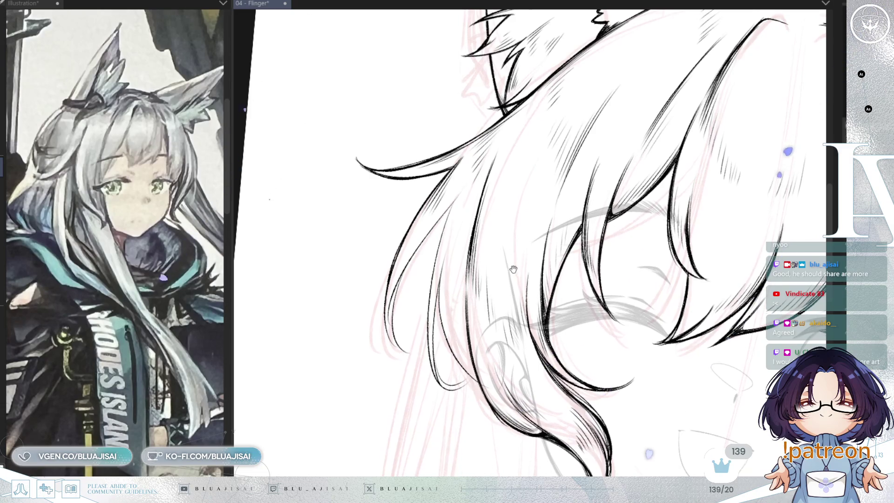
key(Delete)
key(Delete)
key(Delete)
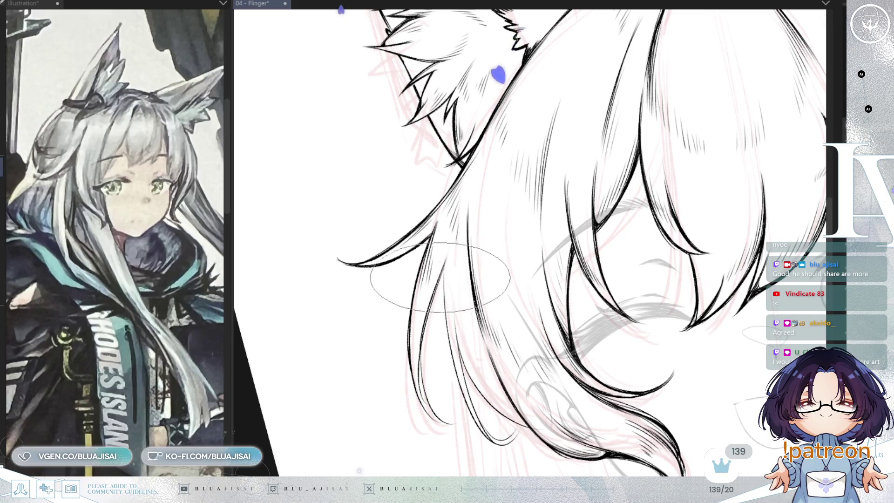
key(End)
key(End)
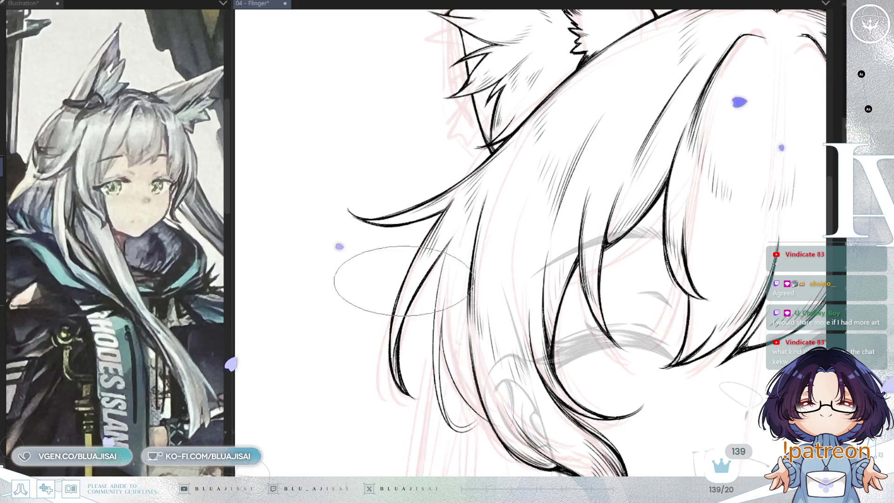
- Pan and rotate the canvas to frame the hanging hair lock below the ear
drag(400, 283, 404, 275)
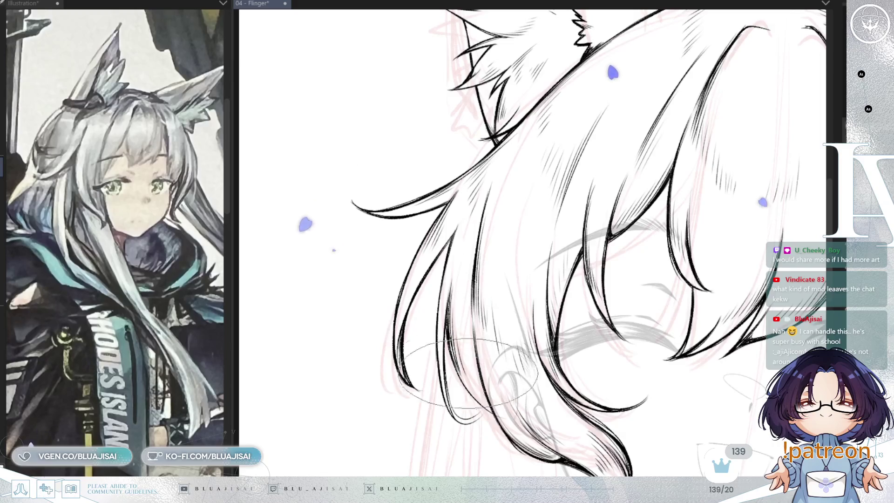
mouse_move(480, 373)
mouse_down()
mouse_move(461, 228)
mouse_move(422, 251)
mouse_move(425, 286)
mouse_up()
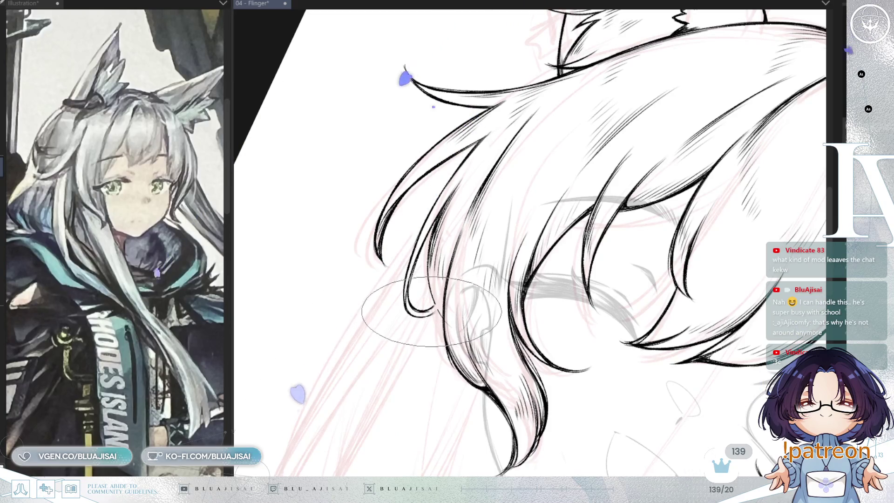
- Rotate the view about 30° clockwise over the hair tips, then reset rotation and zoom out
key(asciicircum)
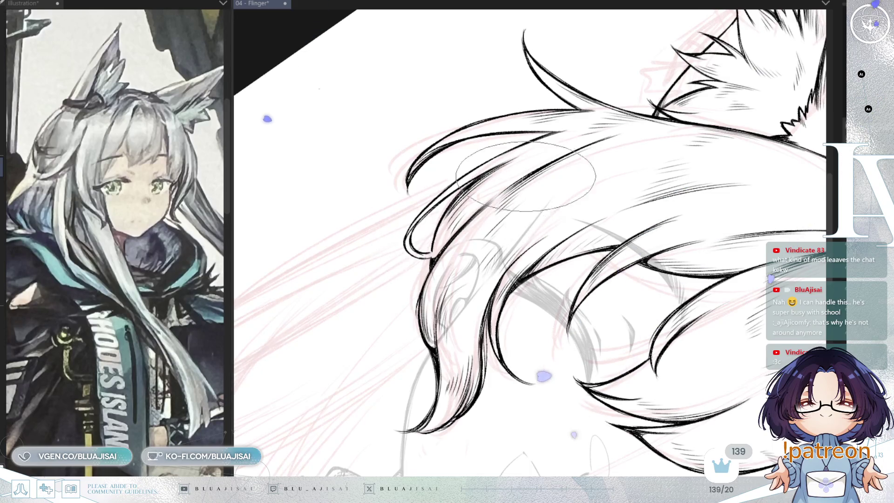
key(Home)
scroll(585, 161, down, 5)
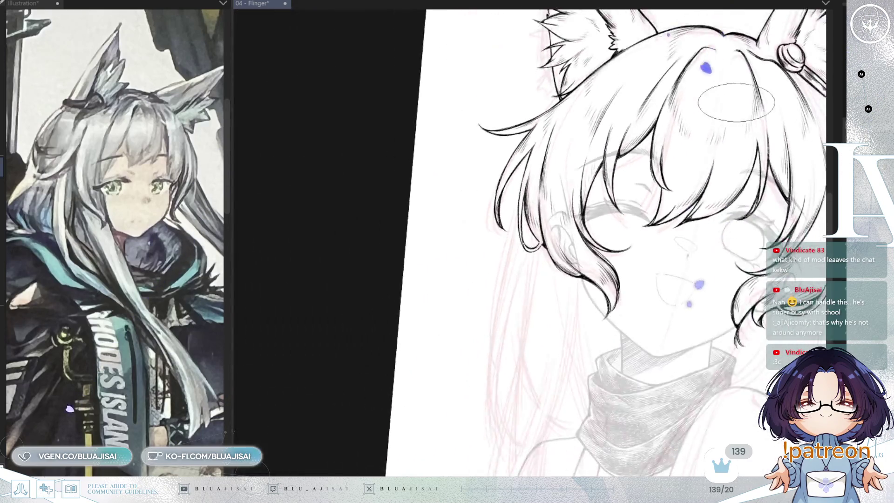
- Mirror the view horizontally, center the whole head, and save the 04 - Flinger drawing
key(h)
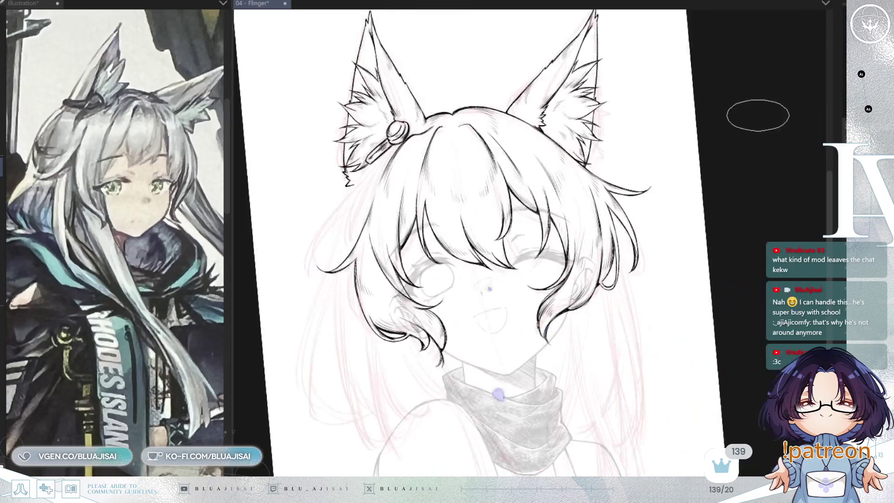
drag(531, 272, 620, 215)
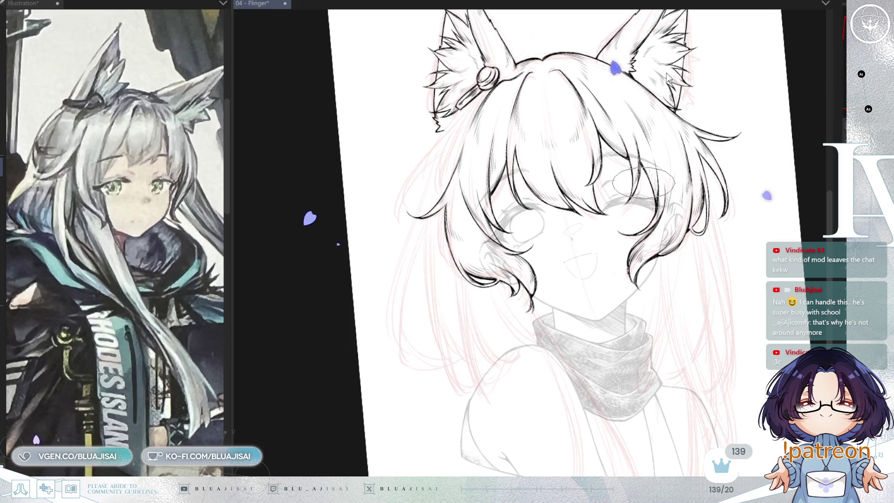
key(ctrl+s)
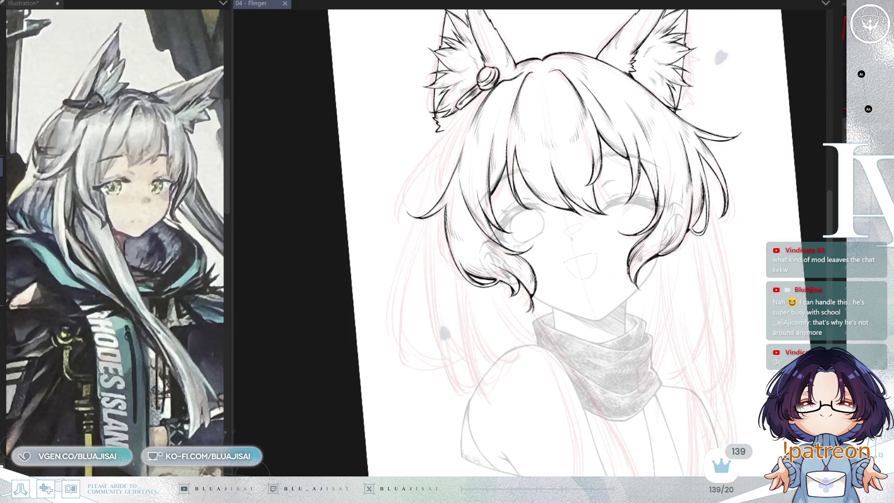
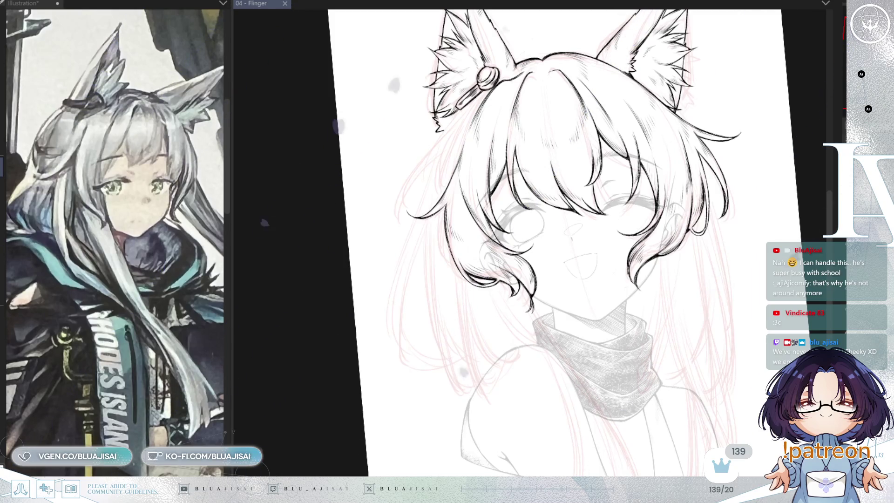
- Reset the canvas rotation to upright and reframe the view on the lower part of the drawing
key(ctrl+0)
scroll(577, 255, down, 1)
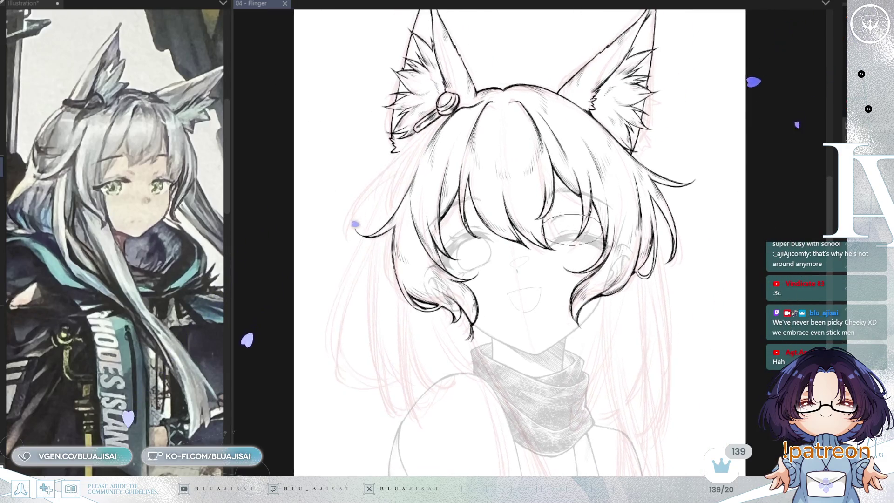
drag(577, 255, 582, 272)
drag(653, 253, 654, 210)
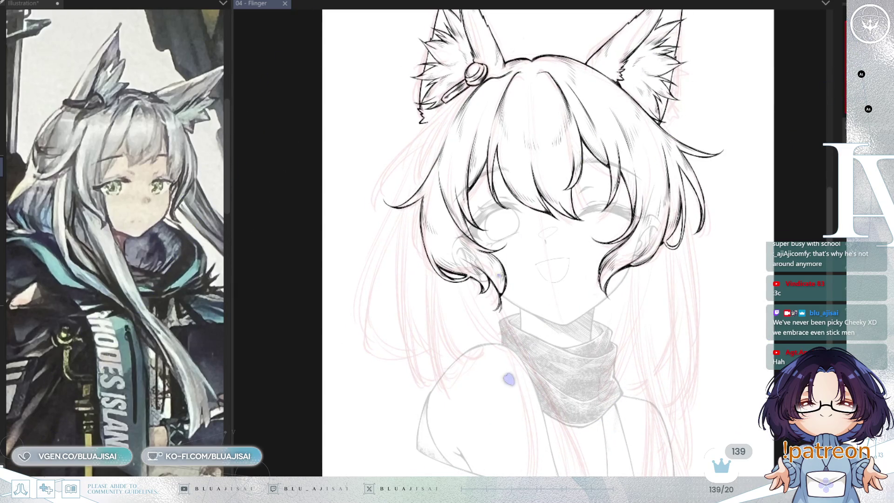
click(447, 350)
scroll(489, 84, down, 2)
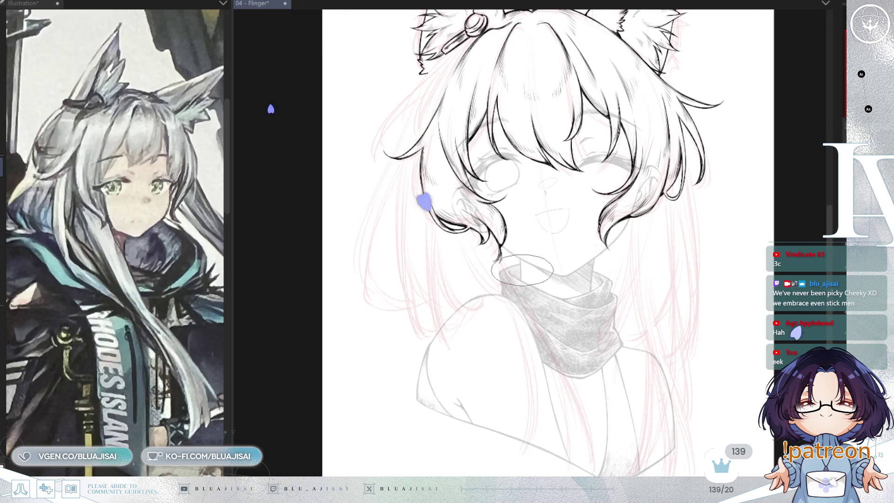
scroll(363, 326, down, 3)
scroll(534, 272, up, 2)
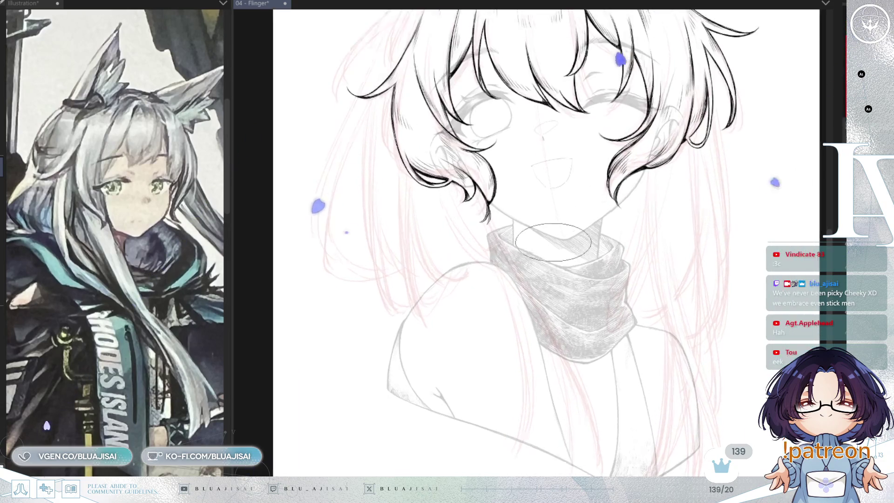
scroll(652, 223, left, 1)
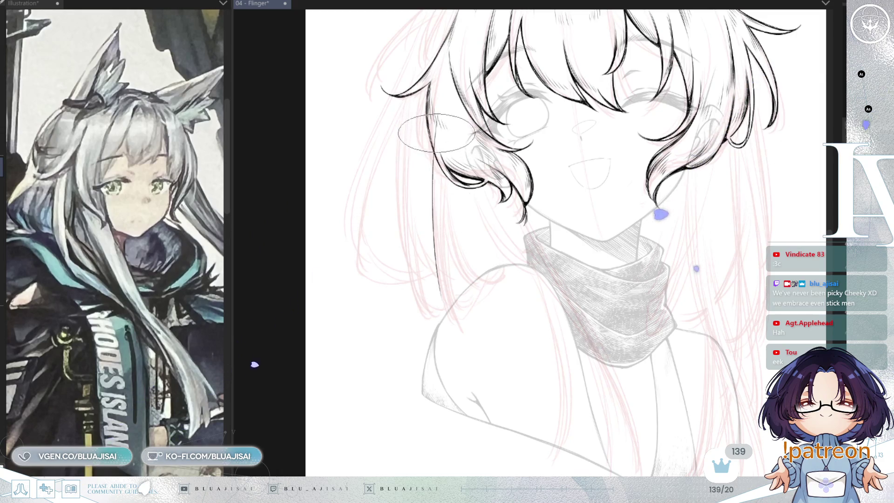
- Ink a long hair strand down past the face, undoing a branching stroke
mouse_move(432, 113)
mouse_down()
mouse_move(456, 323)
mouse_move(483, 290)
mouse_up()
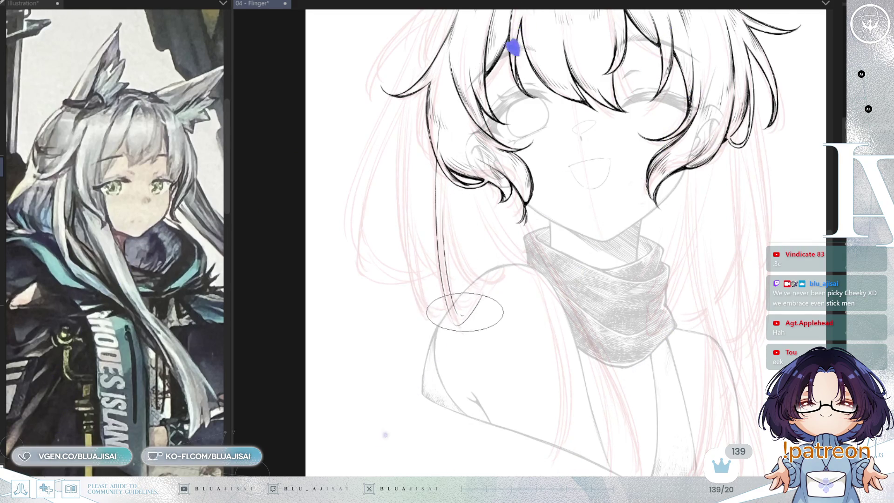
scroll(465, 311, up, 1)
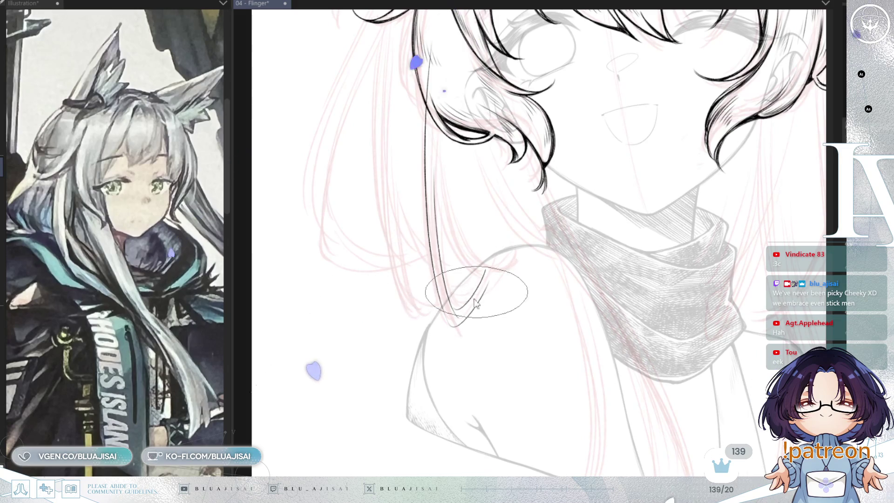
drag(430, 184, 467, 264)
key(ctrl+z)
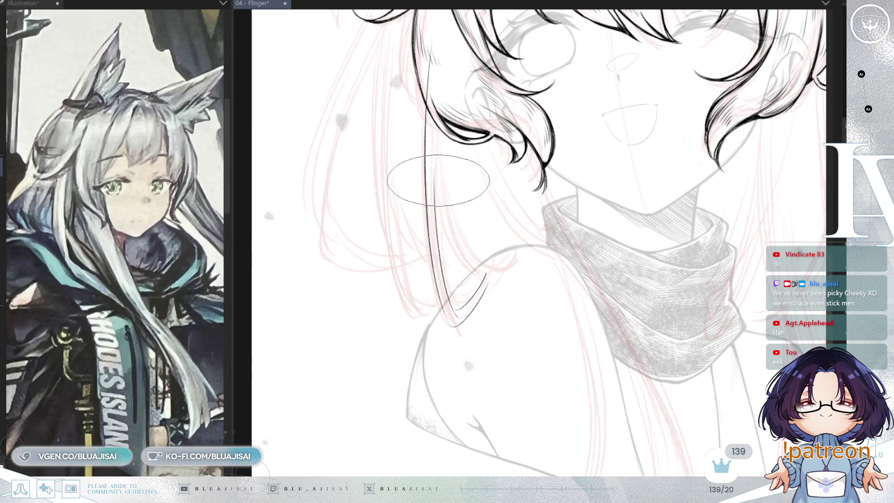
- With the view rotated clockwise, ink a short shoulder stroke and retry the strand down to the shoulder
key(asciicircum)
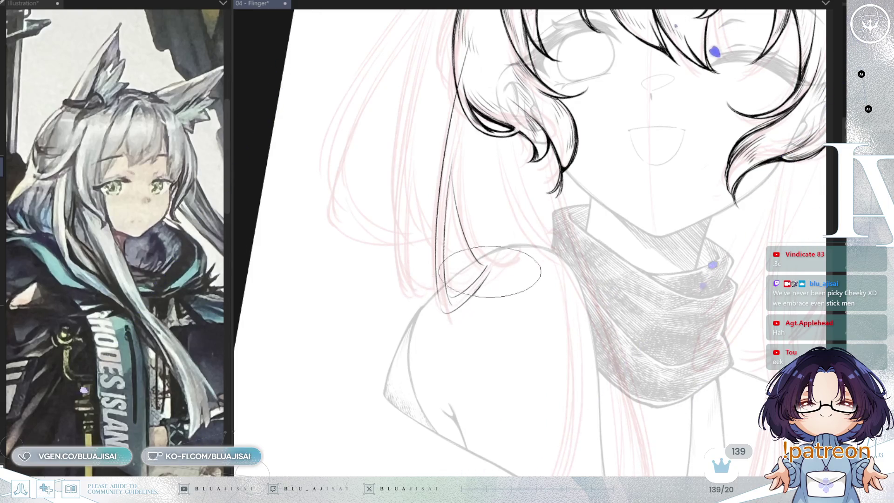
drag(487, 267, 530, 249)
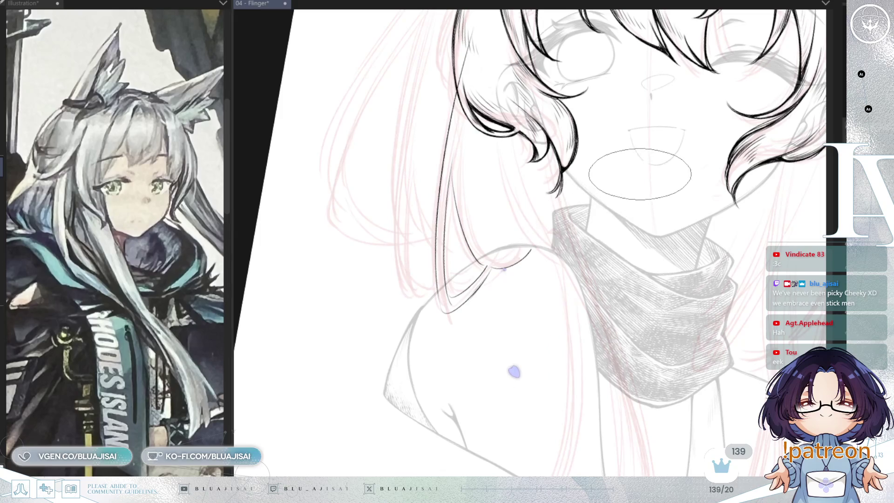
key(asciicircum)
drag(572, 44, 541, 252)
key(ctrl+z)
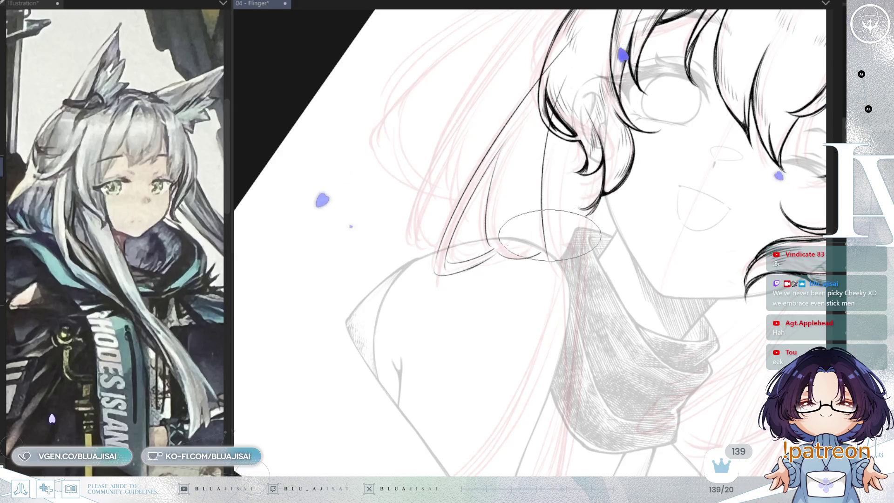
drag(543, 135, 555, 266)
key(ctrl+z)
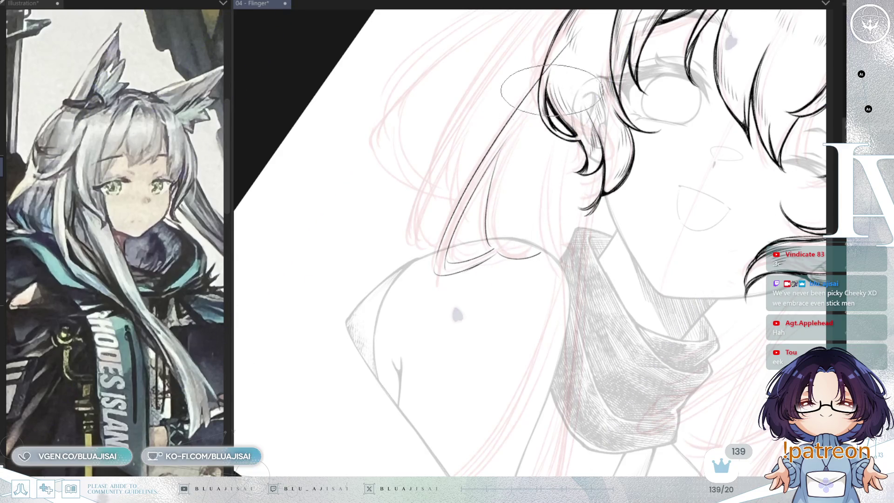
- Rotate back near upright, extend the strand toward the shoulder, and ink a new long strand
key(minus)
key(minus)
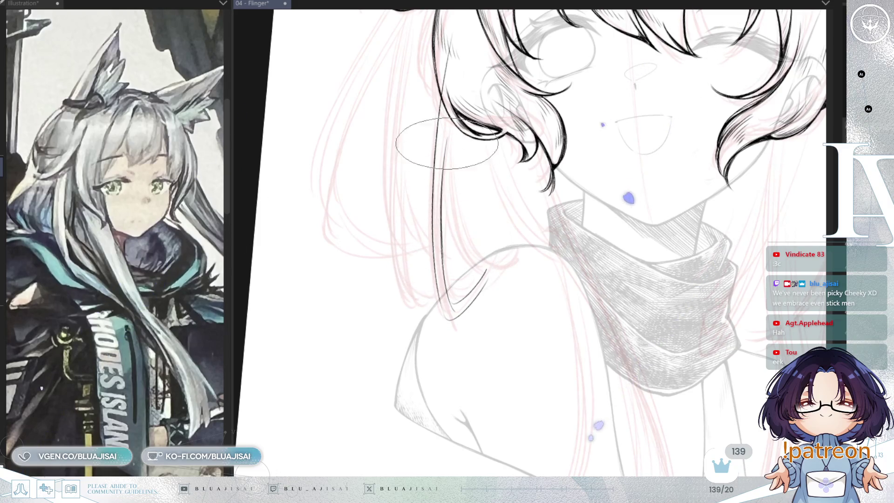
drag(491, 272, 526, 253)
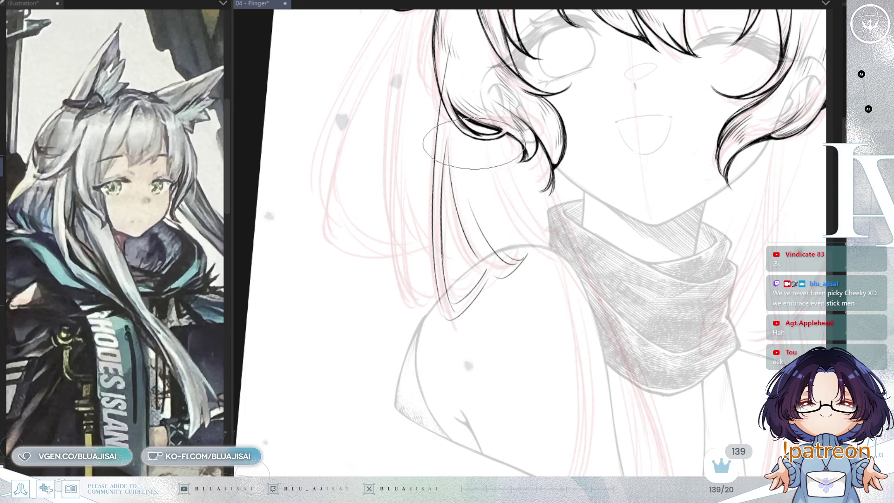
drag(475, 93, 508, 210)
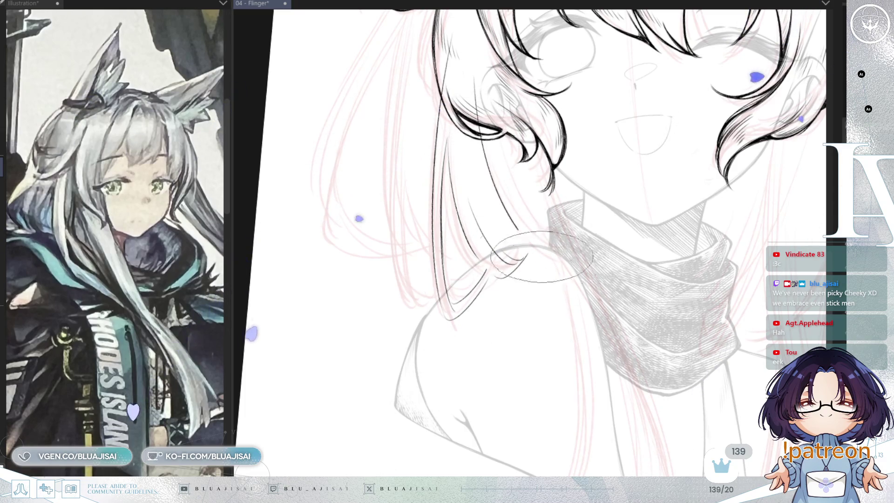
scroll(529, 245, down, 3)
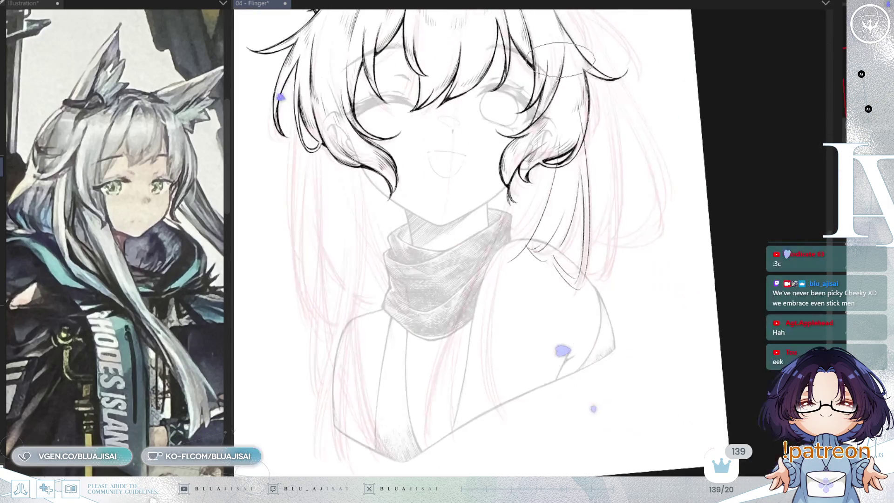
- Ink a long hair line from under the curl down-left across the scarf
key(asciicircum)
key(asciicircum)
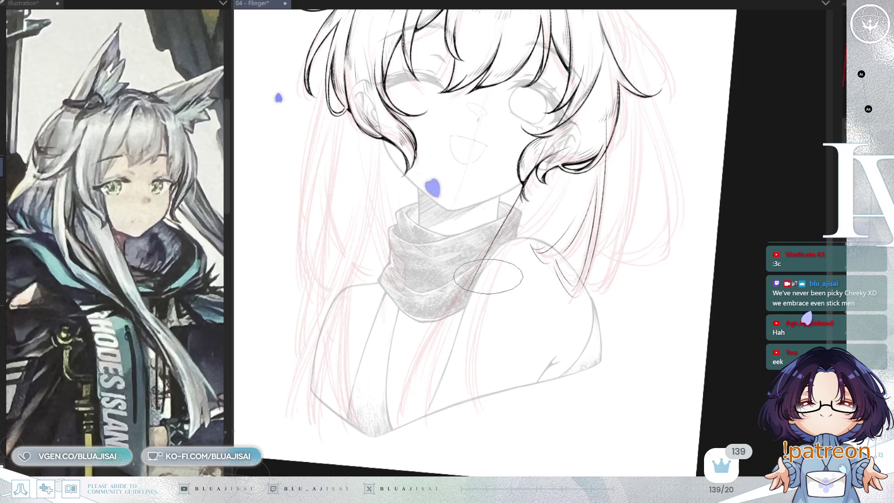
drag(521, 183, 445, 330)
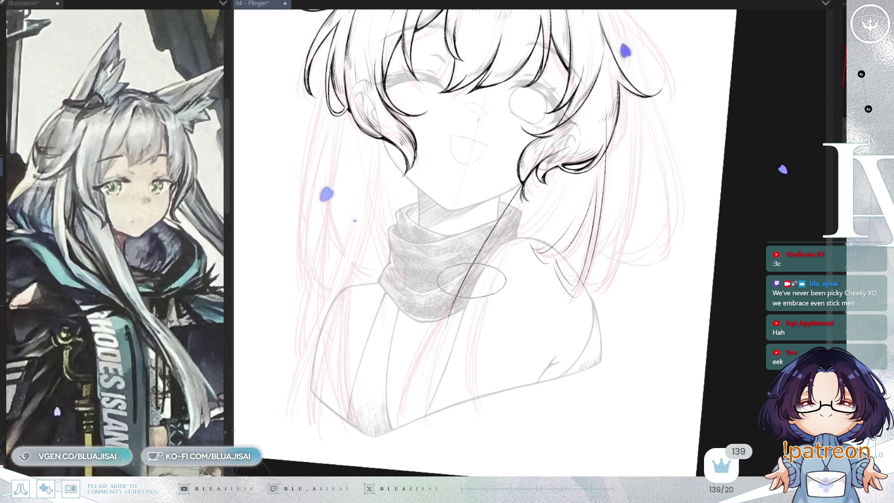
key(ctrl+z)
drag(521, 184, 478, 253)
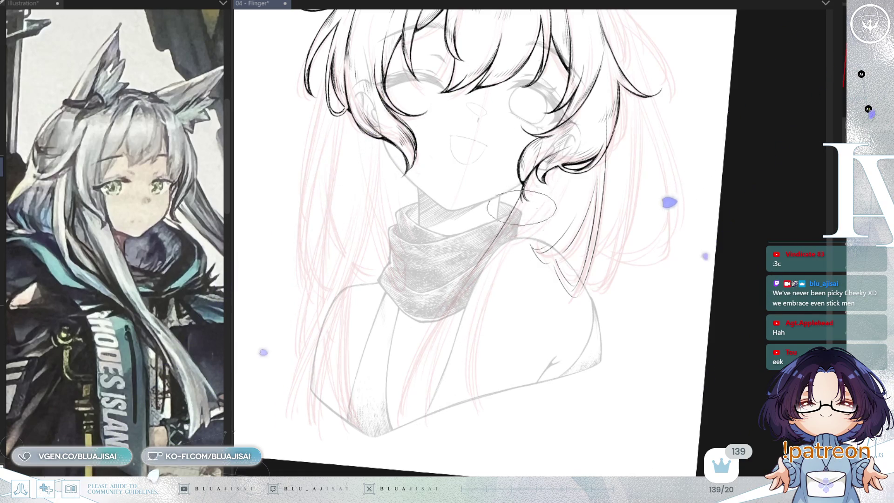
drag(512, 205, 418, 356)
drag(480, 265, 401, 411)
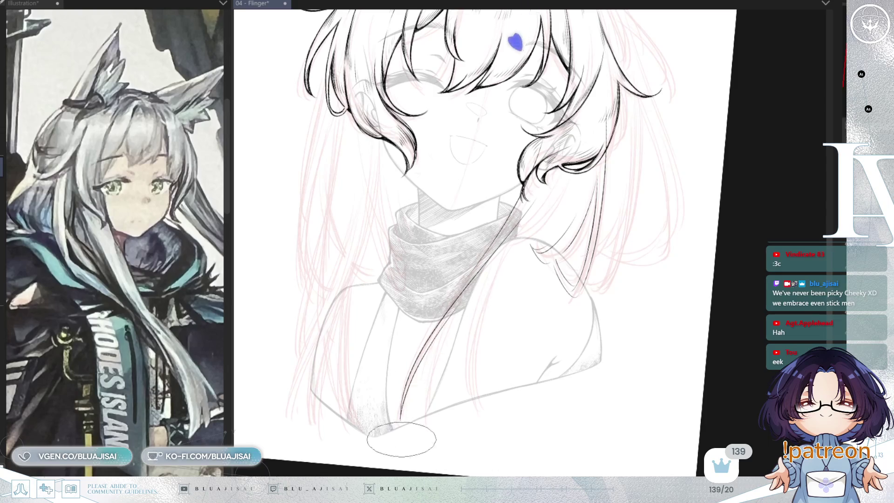
- Add parallel thin strands across the shoulder, check the mirrored view, and save the illustration
drag(421, 361, 401, 436)
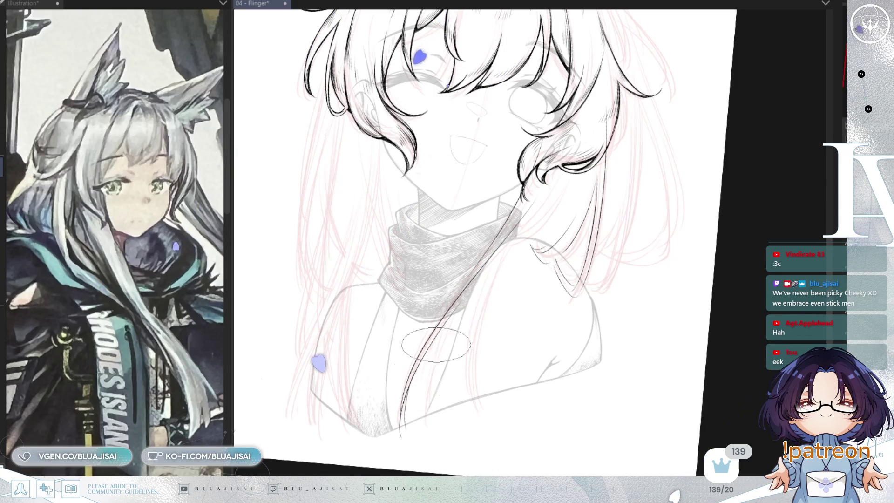
drag(440, 333, 426, 418)
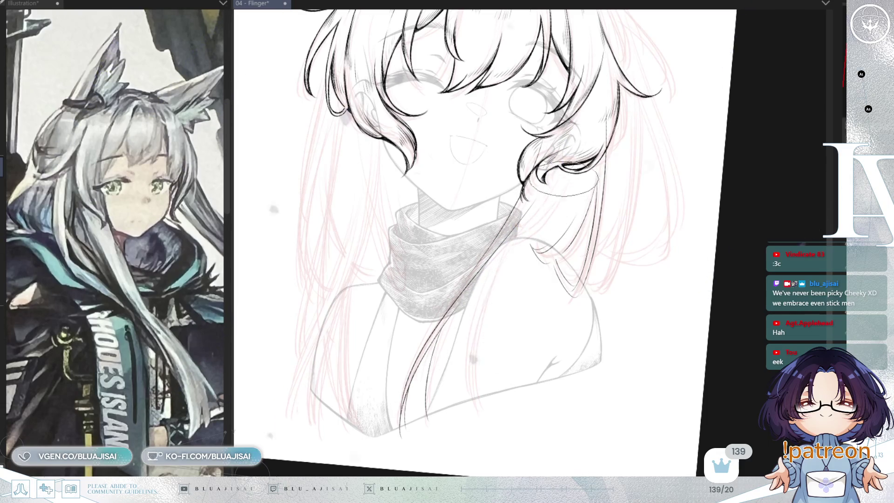
drag(514, 220, 468, 401)
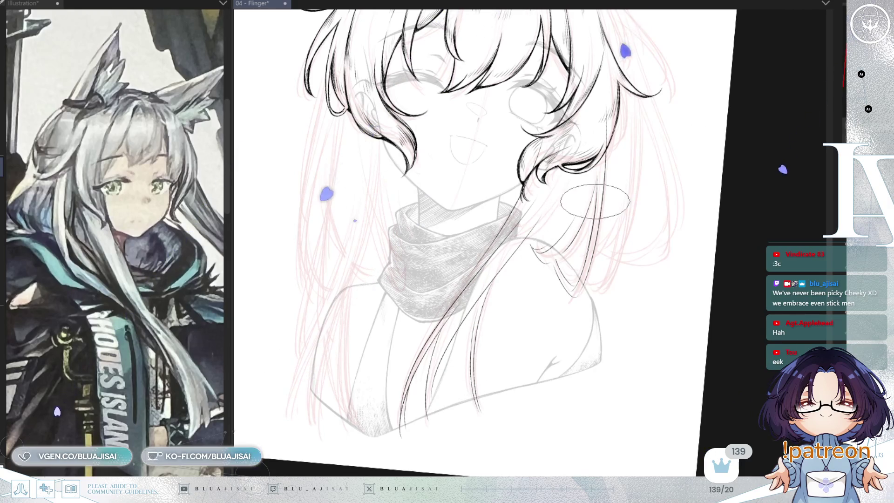
key(h)
key(h)
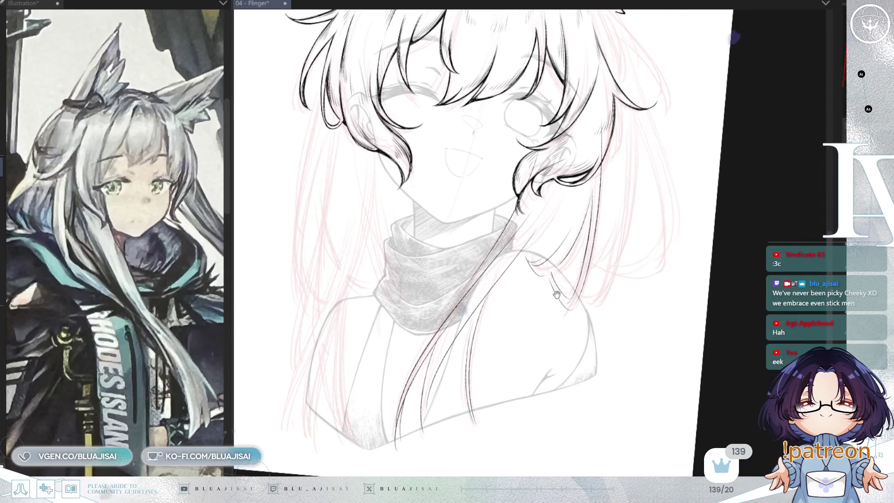
key(ctrl+s)
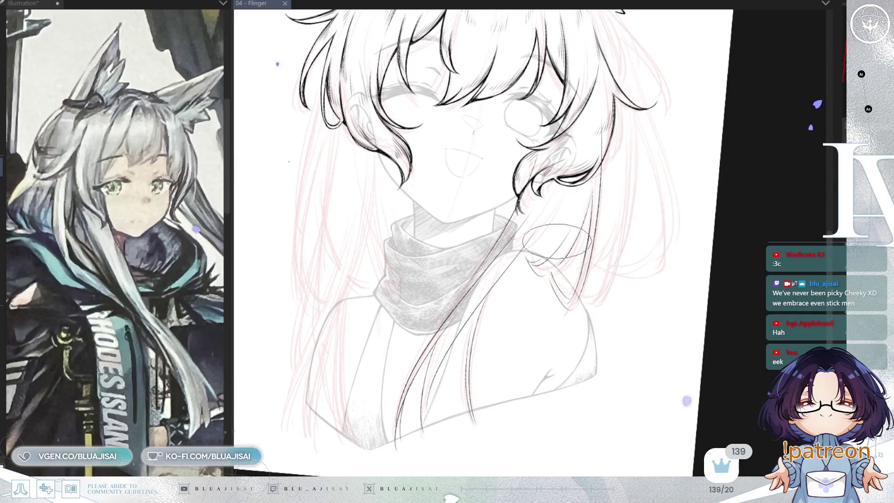
- Flip and pan the canvas to bring the neck, scarf and upper hair strand into view
mouse_move(752, 131)
mouse_down()
mouse_move(591, 201)
mouse_move(554, 168)
mouse_up()
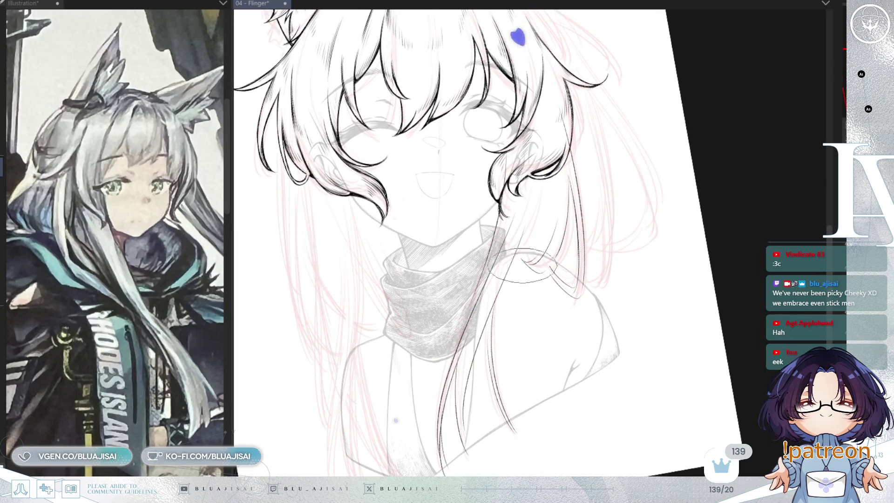
mouse_move(544, 219)
mouse_down()
mouse_move(553, 177)
mouse_move(551, 221)
mouse_up()
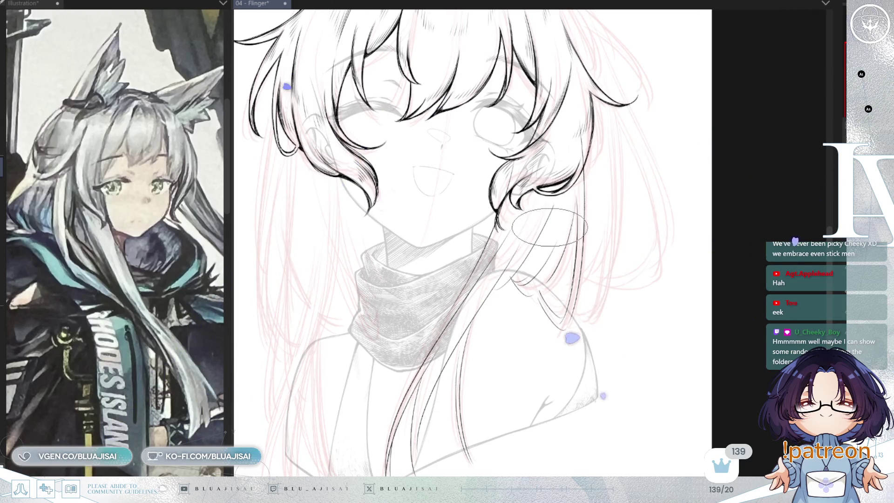
key(h)
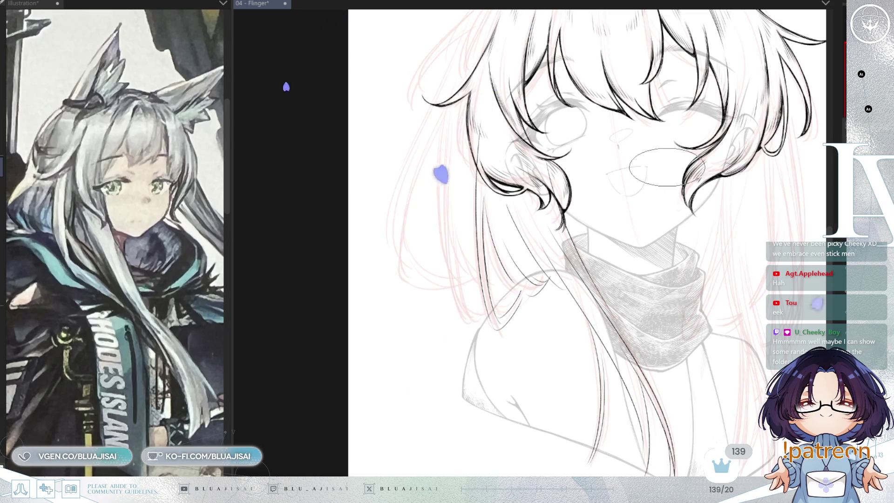
key(h)
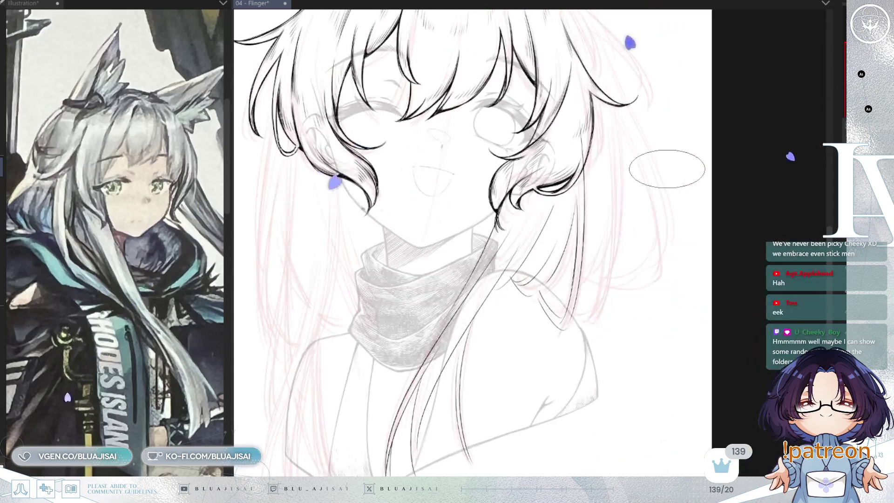
drag(663, 170, 652, 70)
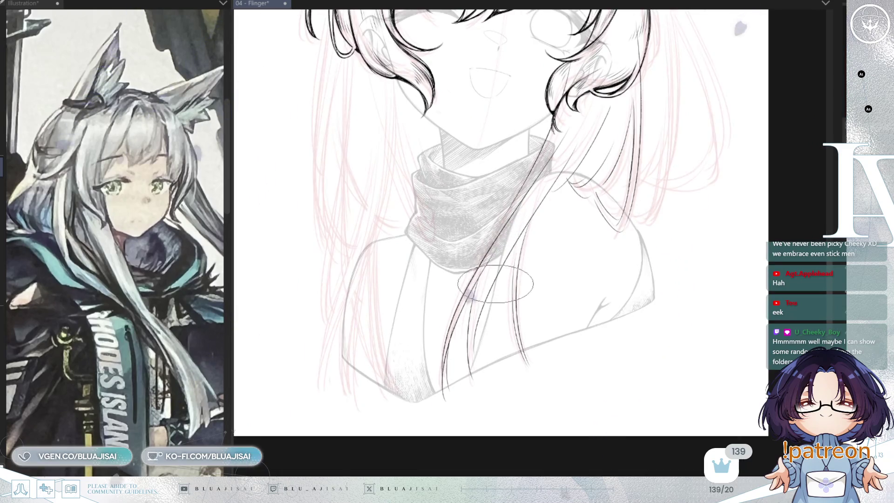
scroll(496, 277, up, 2)
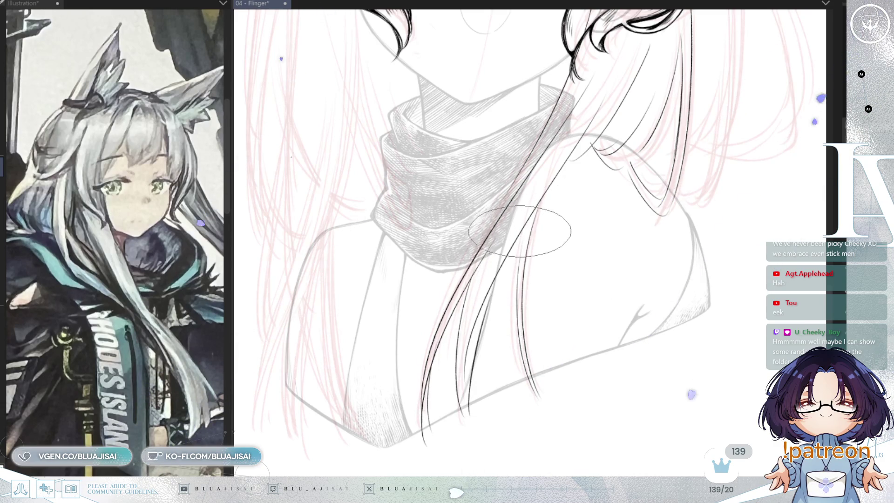
drag(582, 205, 593, 254)
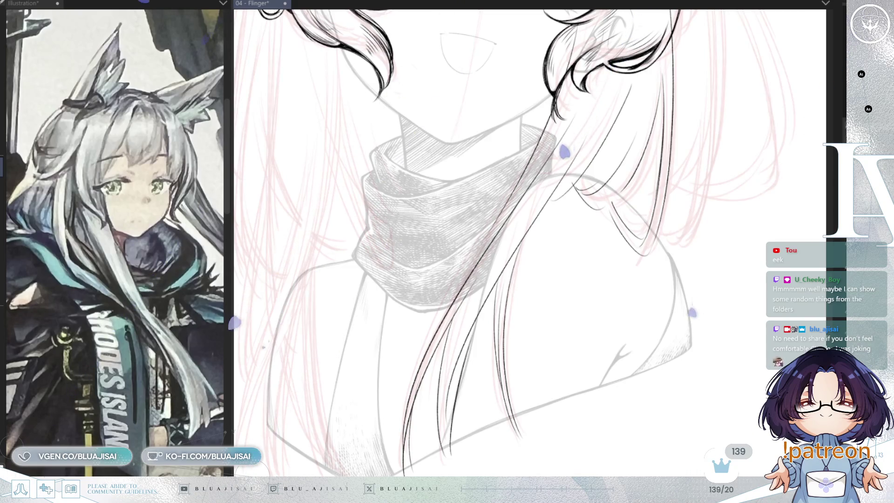
drag(487, 234, 482, 242)
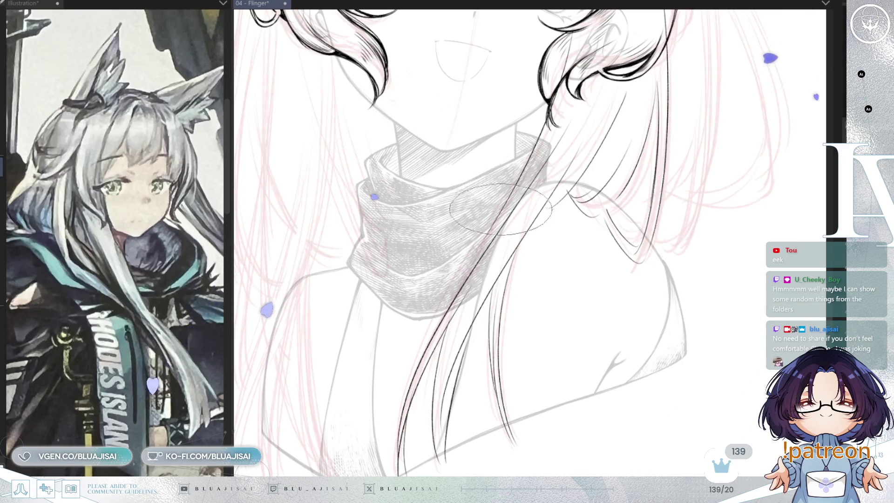
drag(652, 89, 601, 156)
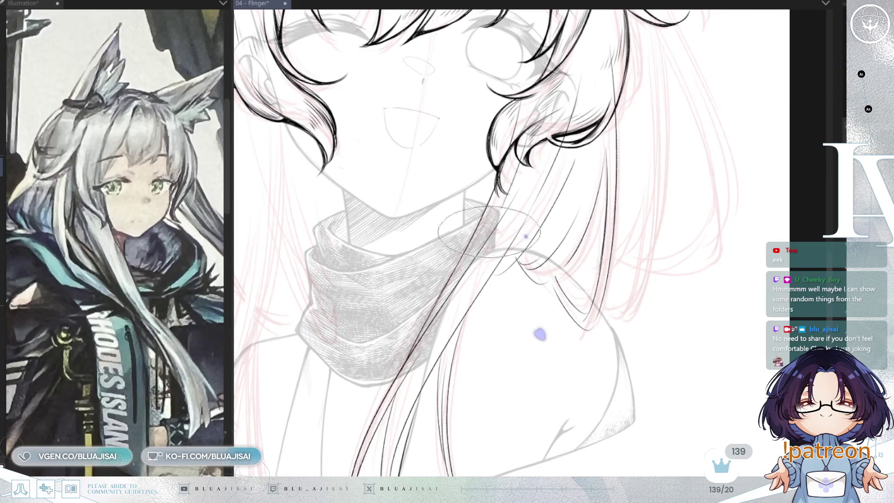
key(h)
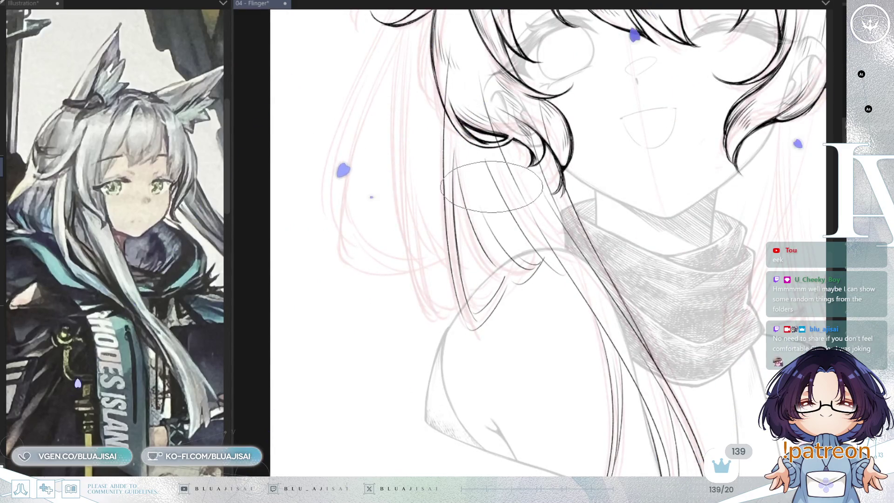
- Rotate and tilt the view so the side strands below the ear are angled for inking
key(asciicircum)
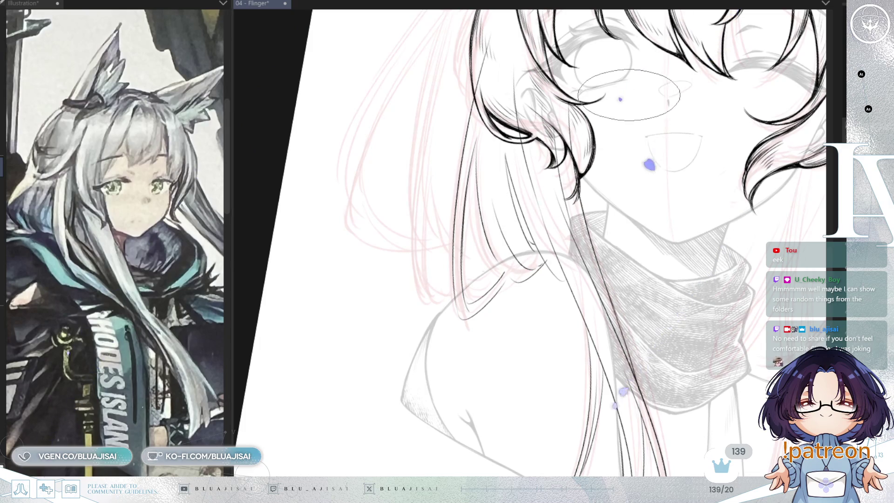
mouse_move(626, 97)
mouse_down()
mouse_move(678, 87)
mouse_move(696, 116)
mouse_up()
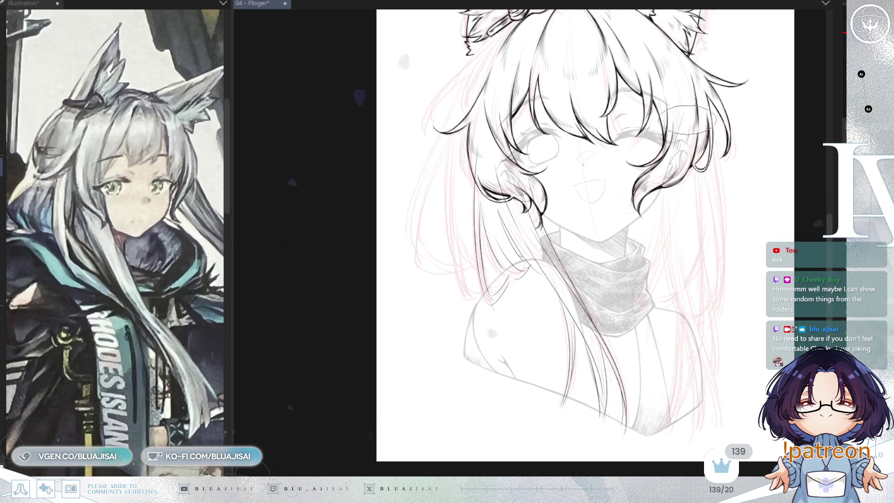
scroll(477, 198, up, 2)
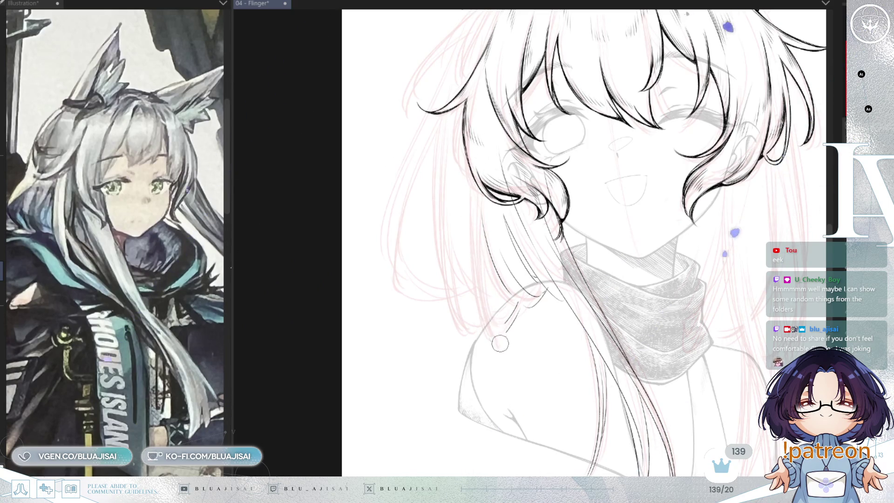
scroll(497, 328, up, 2)
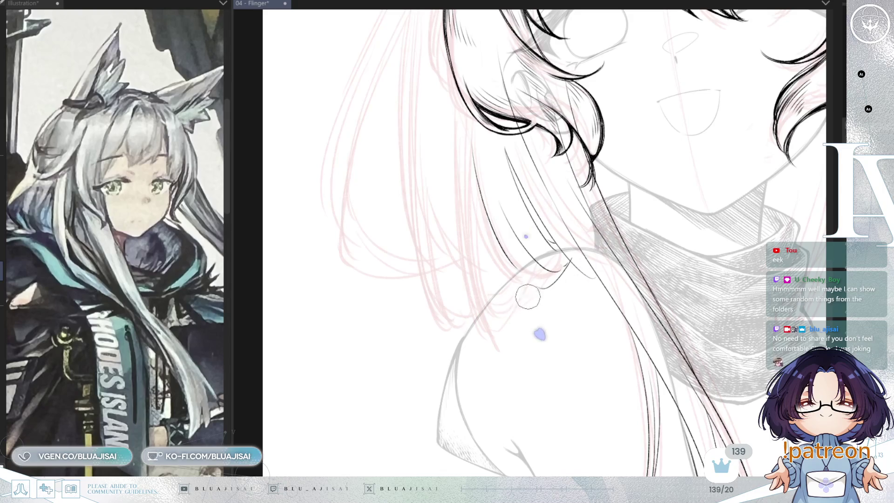
mouse_move(464, 357)
mouse_down()
mouse_move(522, 263)
mouse_move(561, 163)
mouse_up()
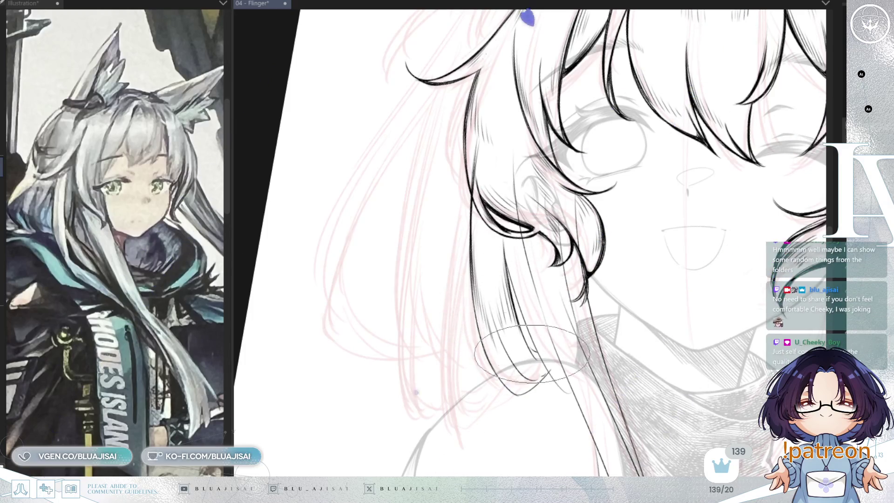
drag(515, 252, 473, 265)
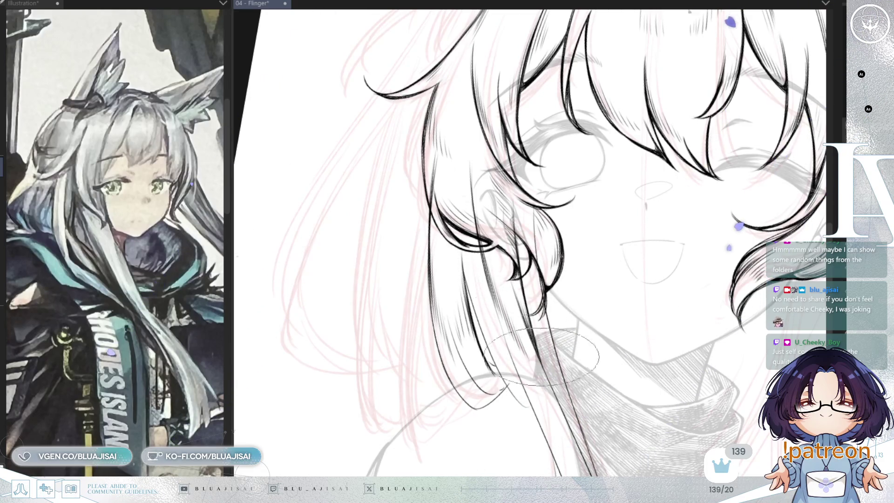
drag(541, 251, 505, 177)
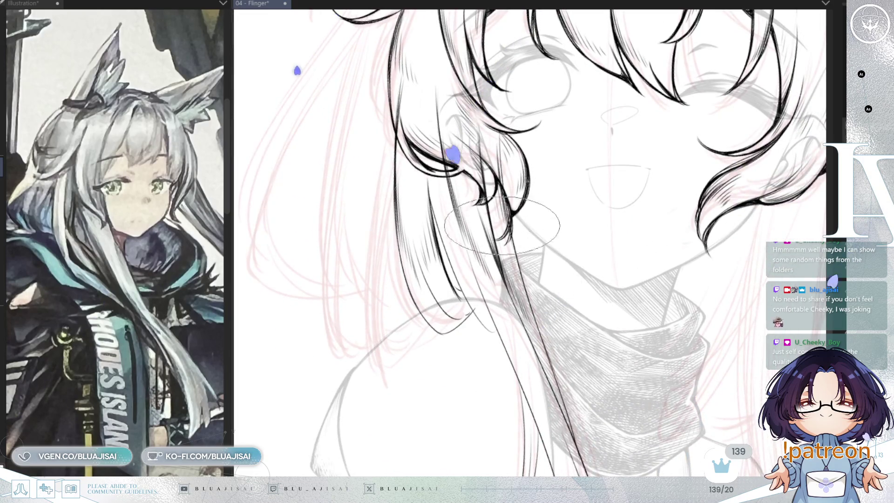
drag(537, 338, 522, 213)
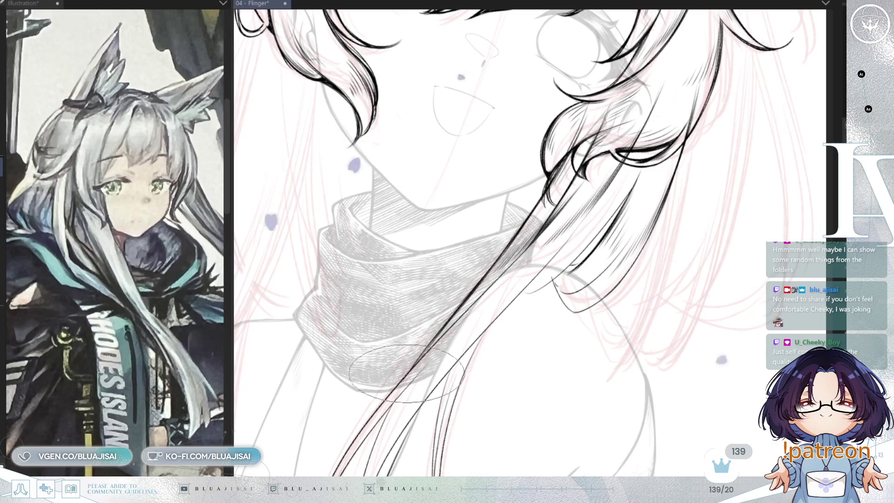
scroll(426, 353, up, 1)
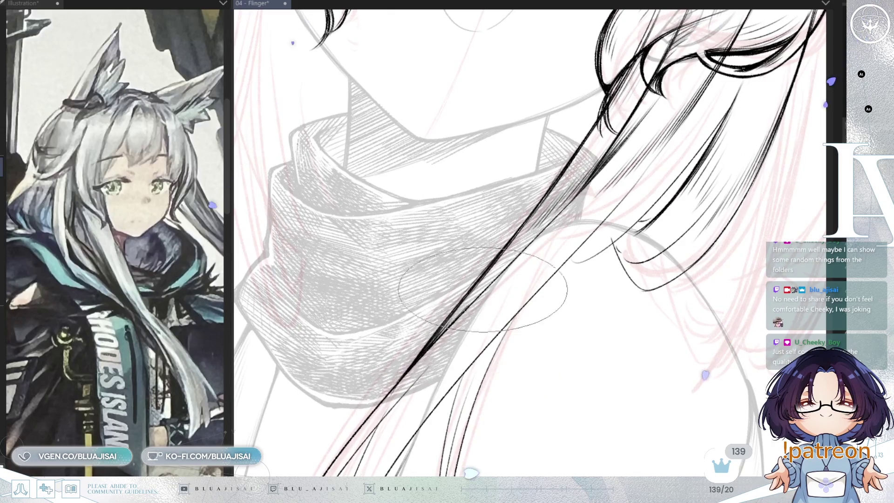
- Zoom out to see the whole figure with the inked side strands
scroll(552, 219, down, 1)
scroll(552, 219, down, 3)
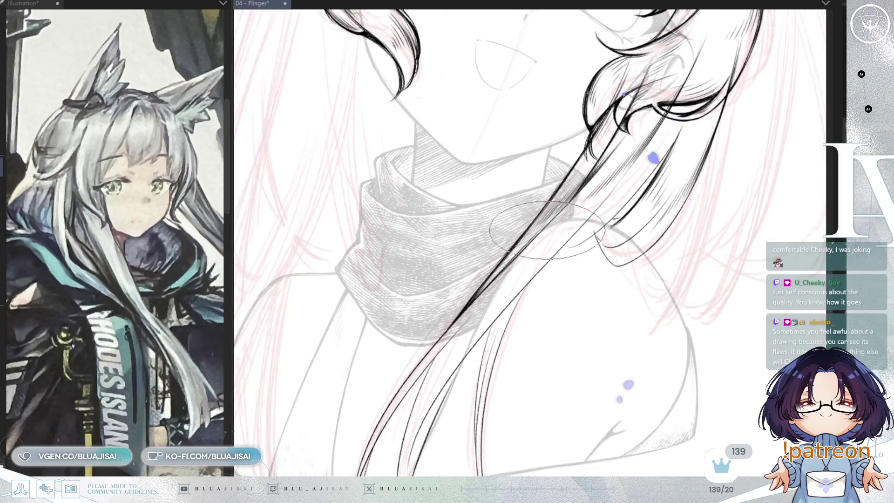
scroll(556, 240, down, 3)
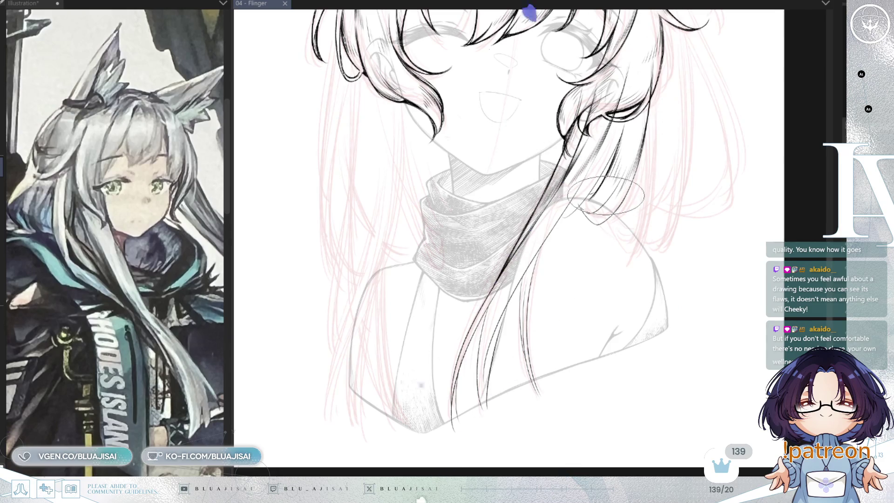
- Zoom in and rotate the view about 30° so the hair strands run diagonally
scroll(606, 195, up, 1)
scroll(591, 172, up, 2)
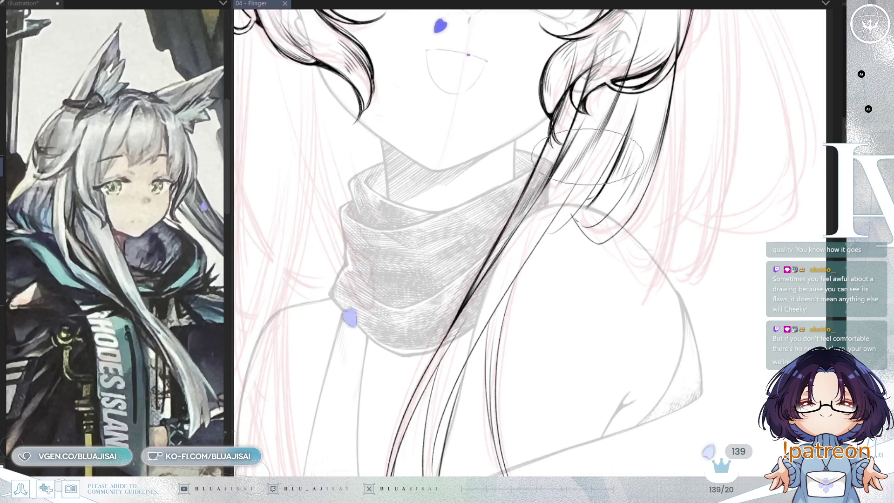
scroll(582, 167, up, 3)
scroll(579, 179, up, 3)
scroll(391, 270, up, 1)
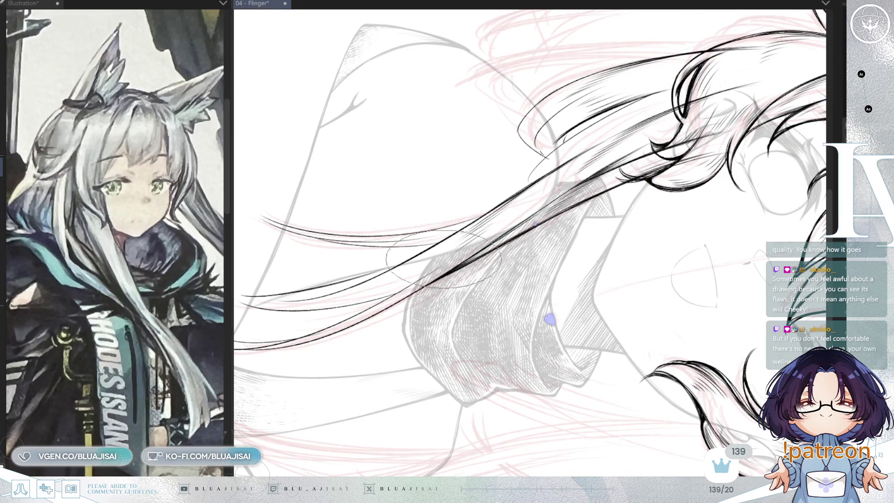
drag(512, 219, 485, 291)
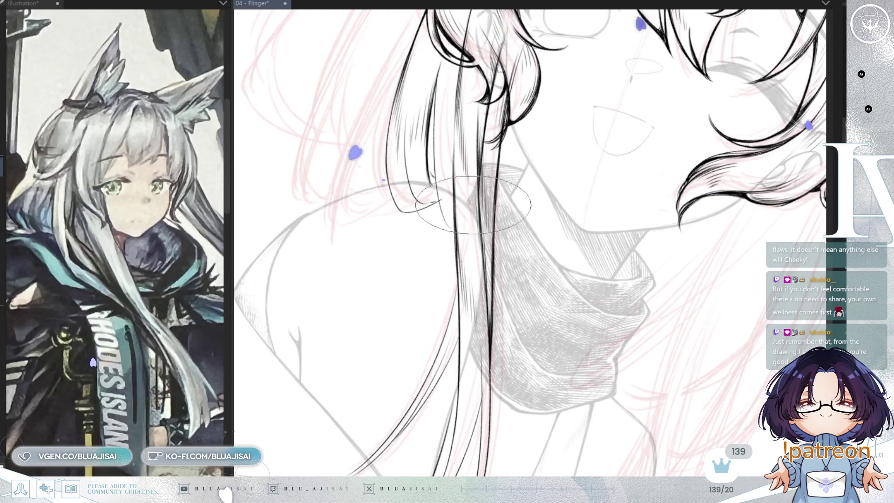
drag(481, 342, 481, 272)
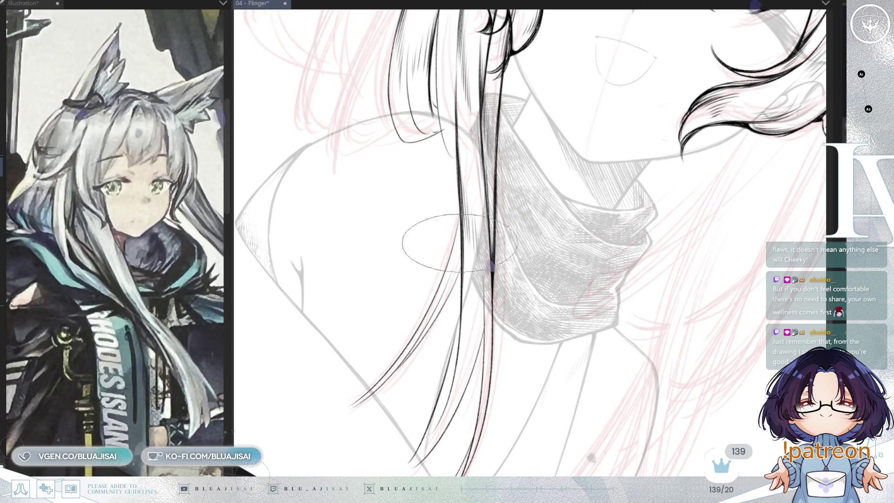
mouse_move(438, 358)
mouse_down()
mouse_move(547, 369)
mouse_move(544, 289)
mouse_up()
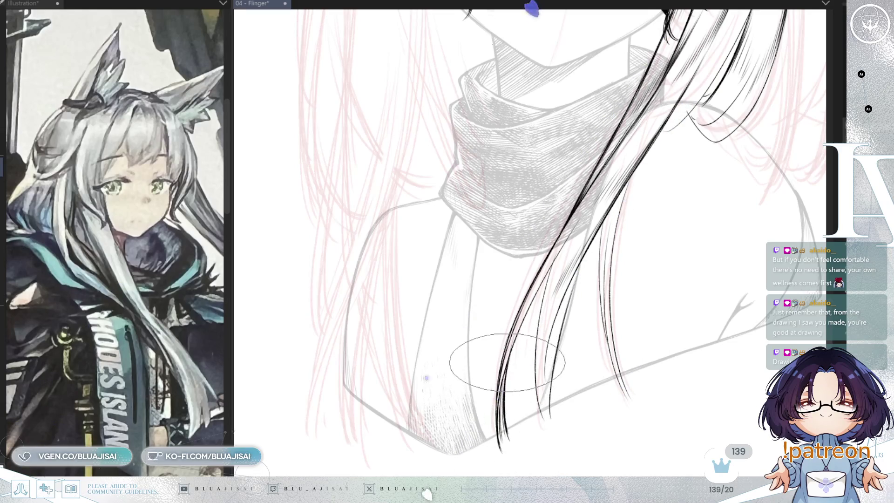
mouse_move(507, 365)
mouse_down()
mouse_move(513, 336)
mouse_move(530, 329)
mouse_move(510, 305)
mouse_up()
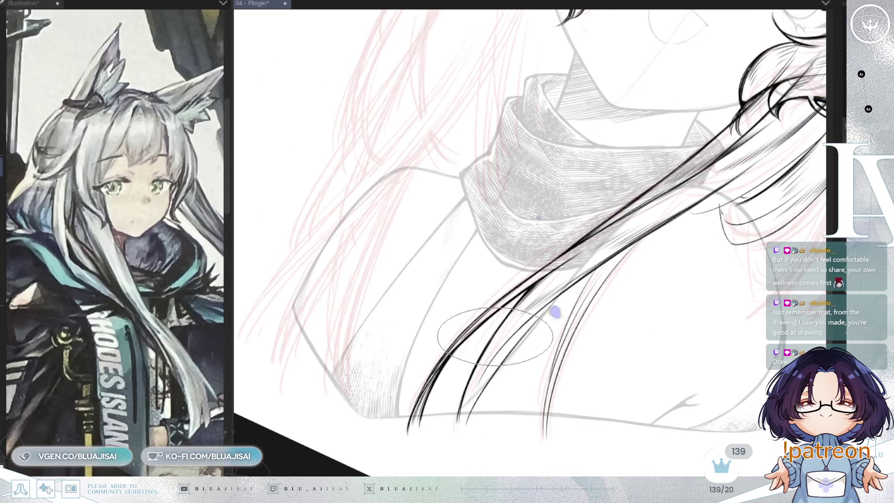
- Rotate the view slightly counter-clockwise and save the drawing
key(minus)
key(minus)
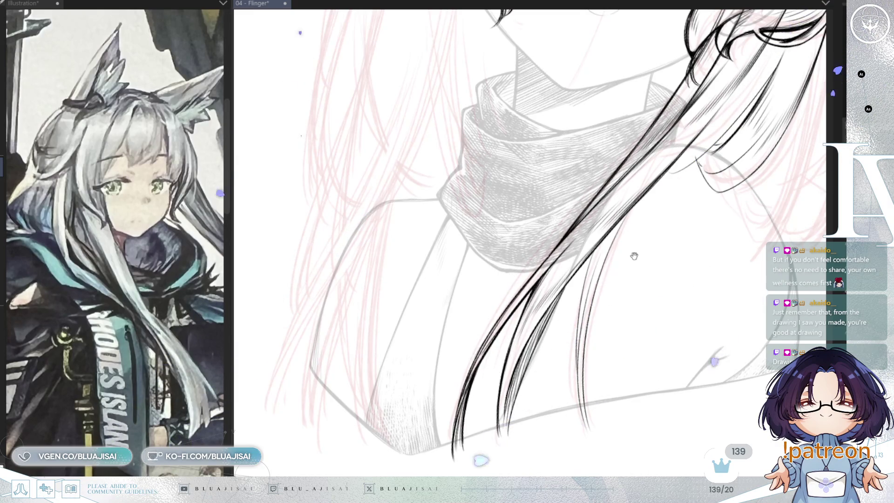
key(minus)
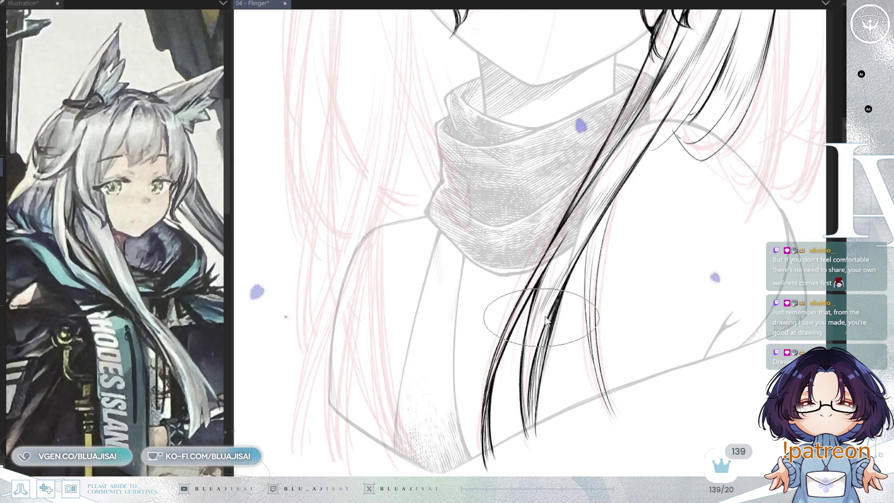
key(ctrl+s)
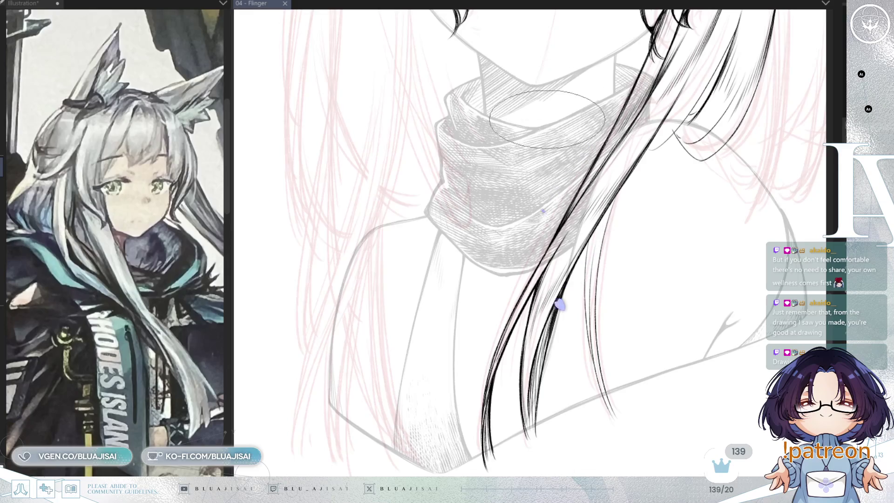
- Add a small ink stroke near the scarf, then zoom out to review
mouse_move(667, 213)
mouse_down()
mouse_move(611, 213)
mouse_move(551, 229)
mouse_move(533, 280)
mouse_up()
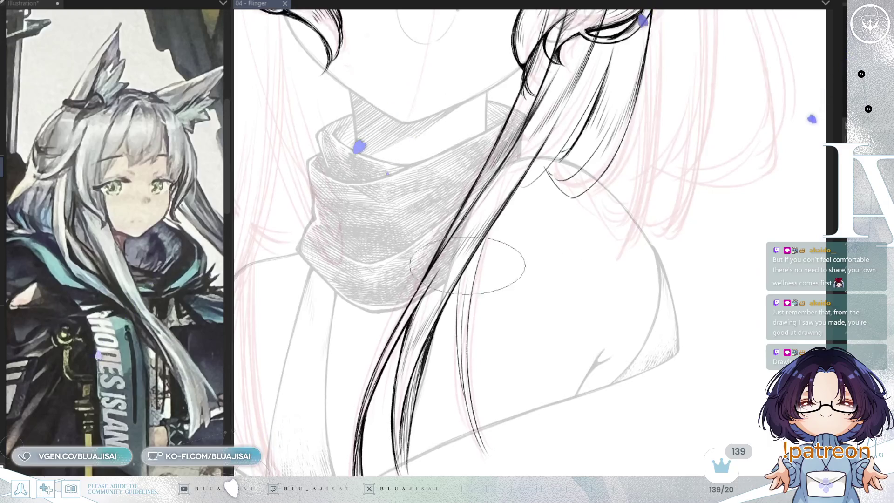
mouse_move(460, 273)
mouse_down()
mouse_move(466, 326)
mouse_move(461, 261)
mouse_move(459, 277)
mouse_up()
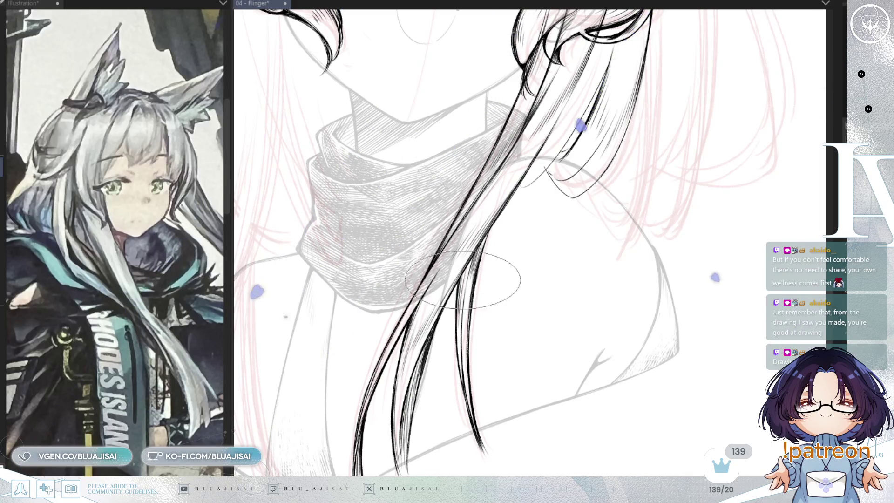
scroll(622, 224, down, 5)
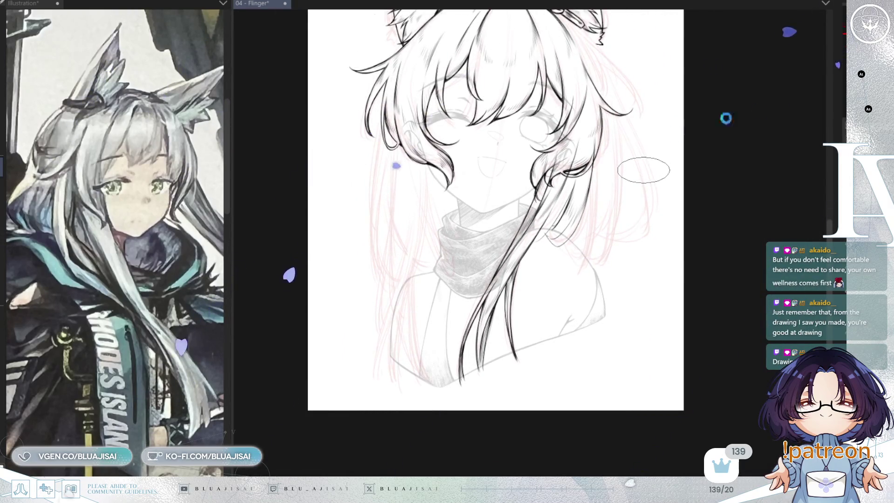
- Save the 04 - Flinger file with Ctrl+S
key(ctrl+s)
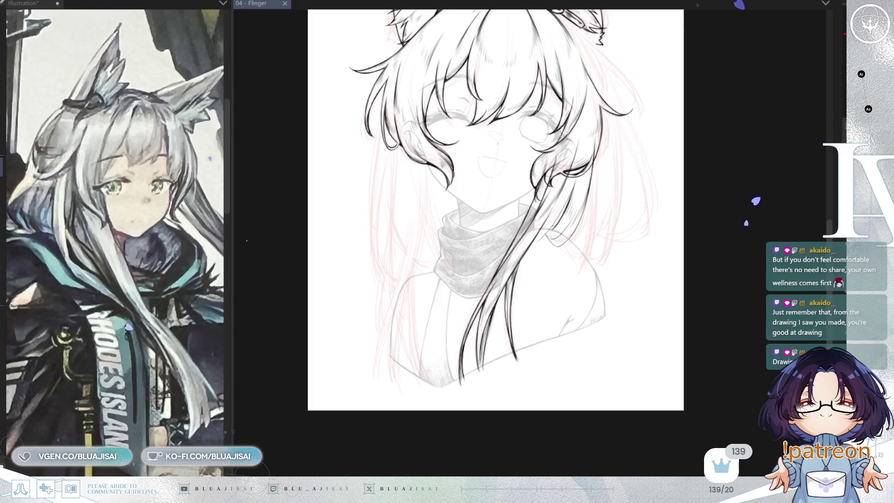
scroll(554, 226, up, 5)
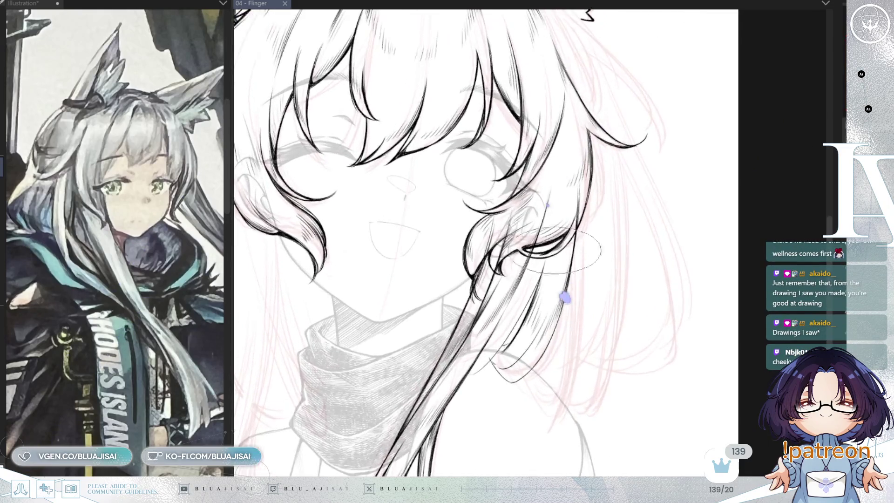
- Rotate and zoom onto the side strands and adjust the brush tip size
key(-)
key(-)
key(-)
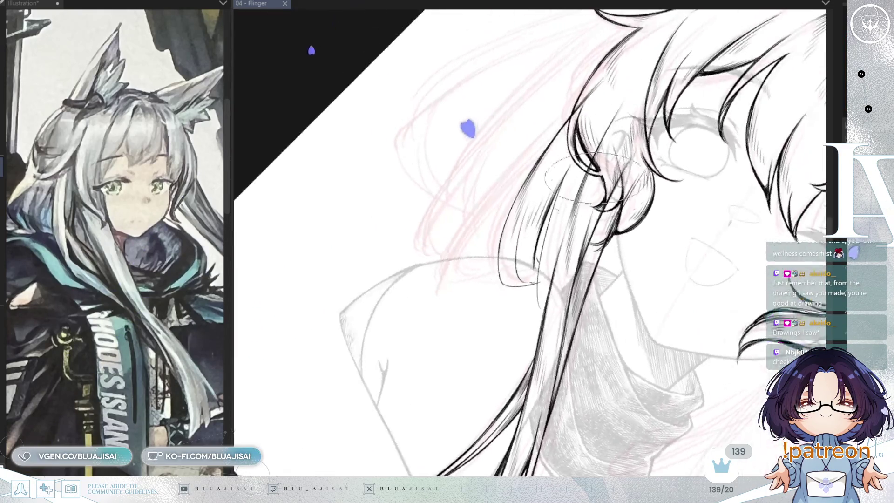
drag(562, 258, 518, 285)
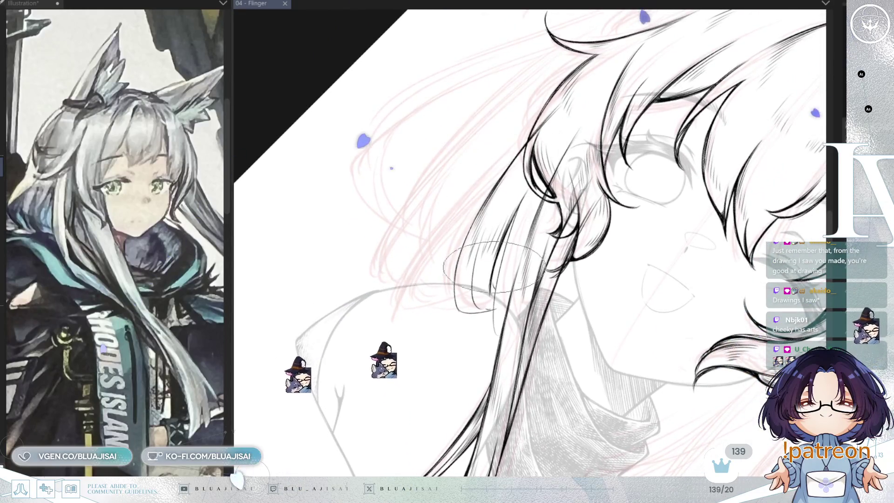
scroll(500, 204, up, 1)
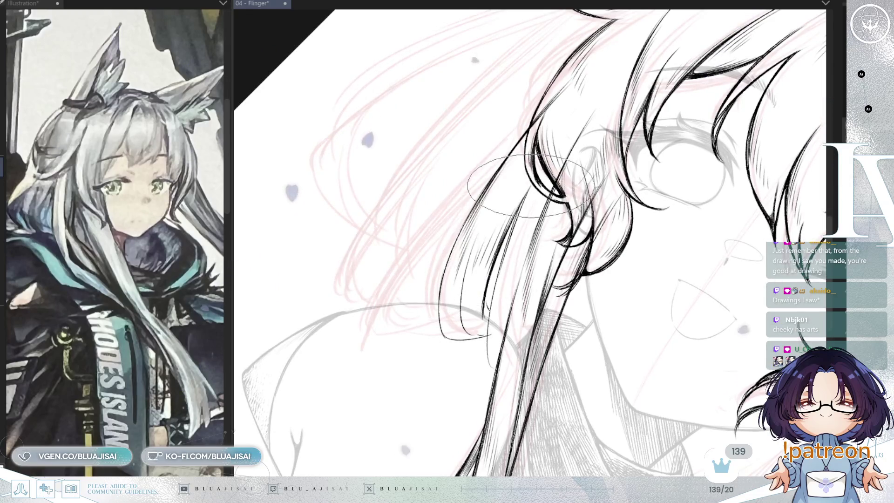
key(bracketleft)
key(bracketleft)
key(bracketleft)
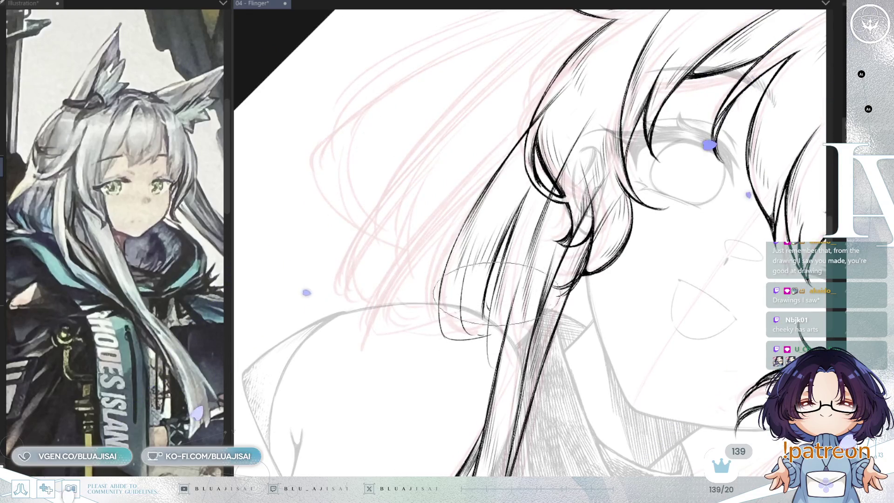
scroll(489, 328, up, 1)
key(bracketright)
key(bracketright)
key(bracketright)
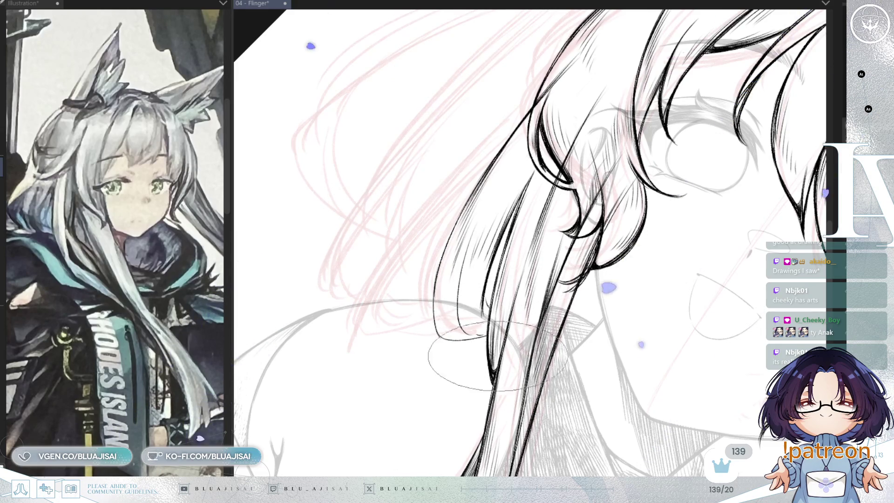
- Erase the stray lines and short curved stroke at the lower strand ends
drag(495, 377, 501, 306)
scroll(500, 307, down, 2)
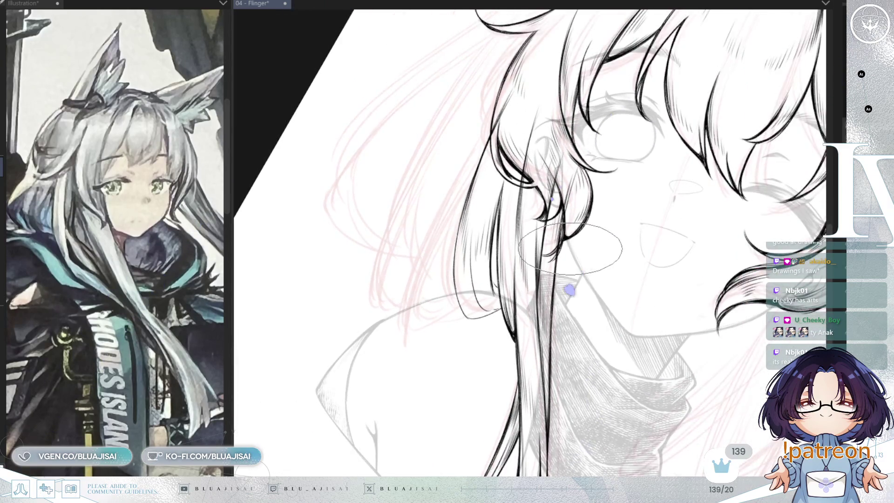
scroll(570, 249, up, 4)
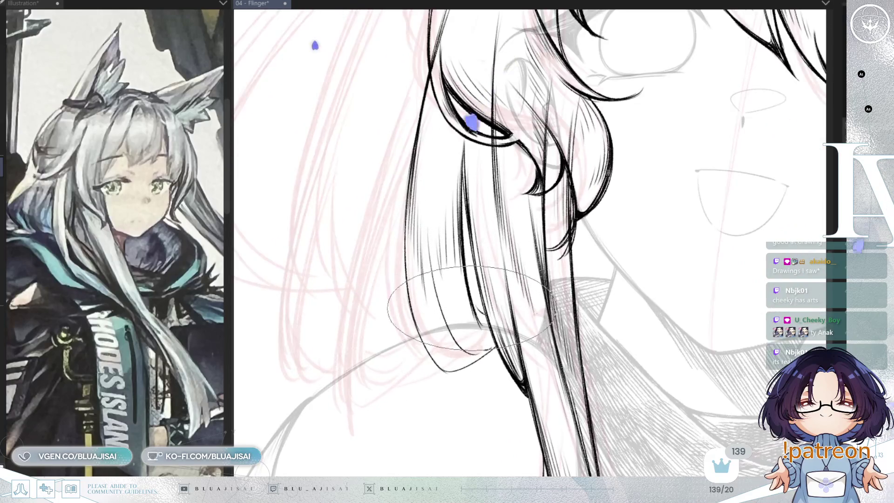
drag(466, 326, 443, 297)
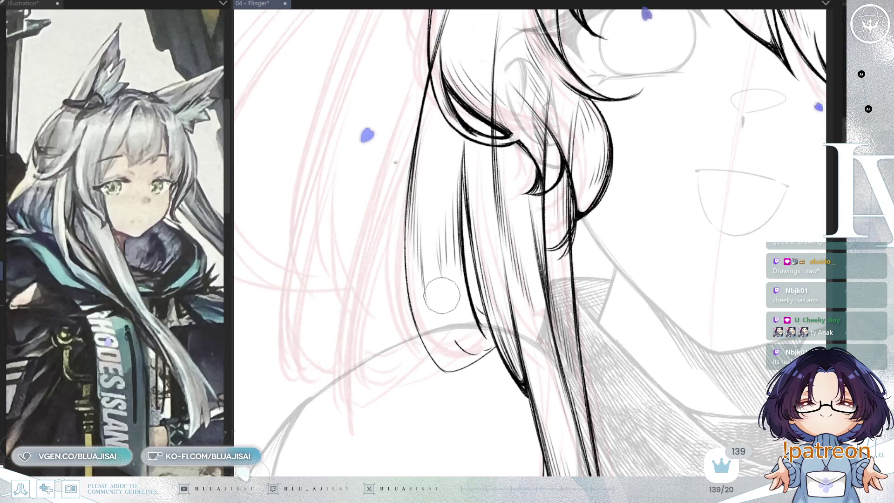
drag(480, 347, 437, 342)
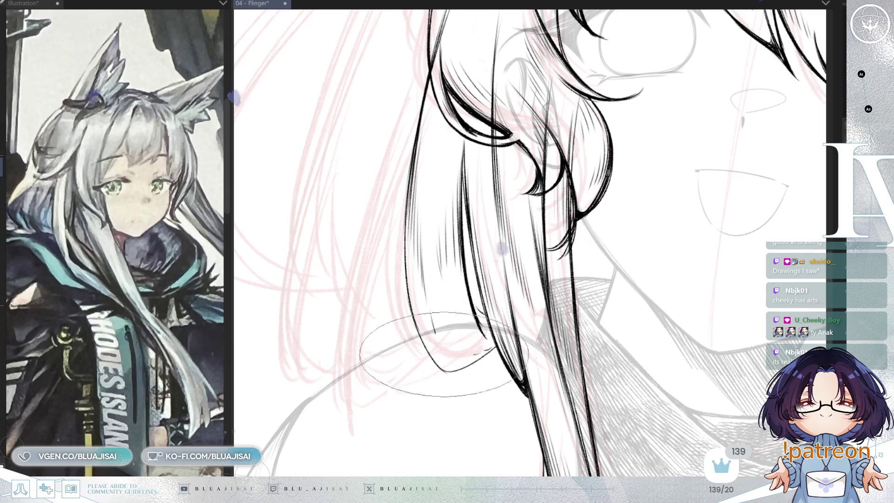
key(minus)
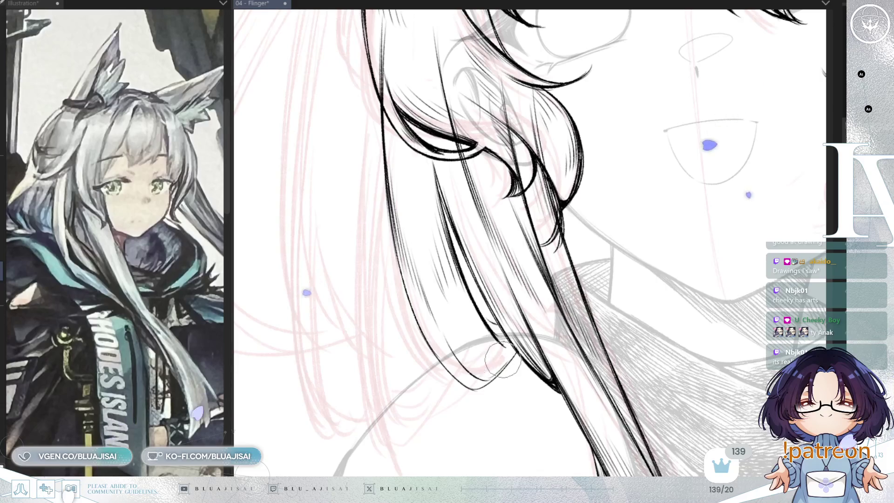
key(asciicircum)
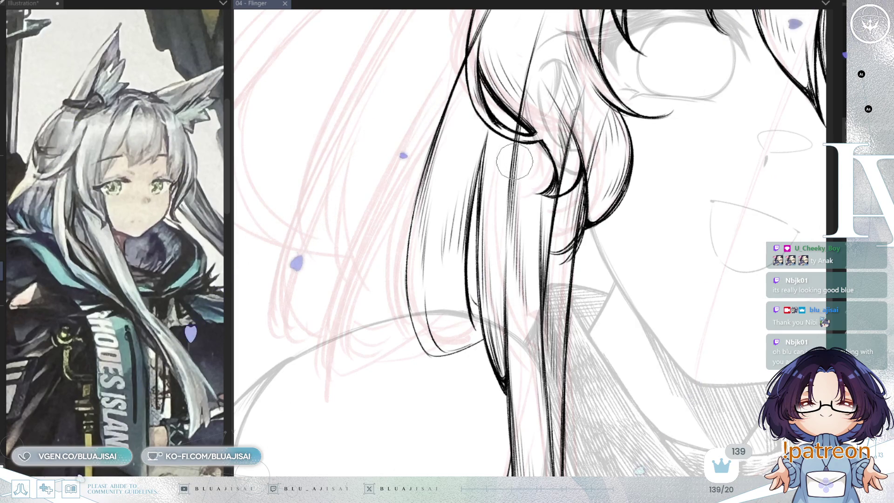
drag(511, 162, 480, 220)
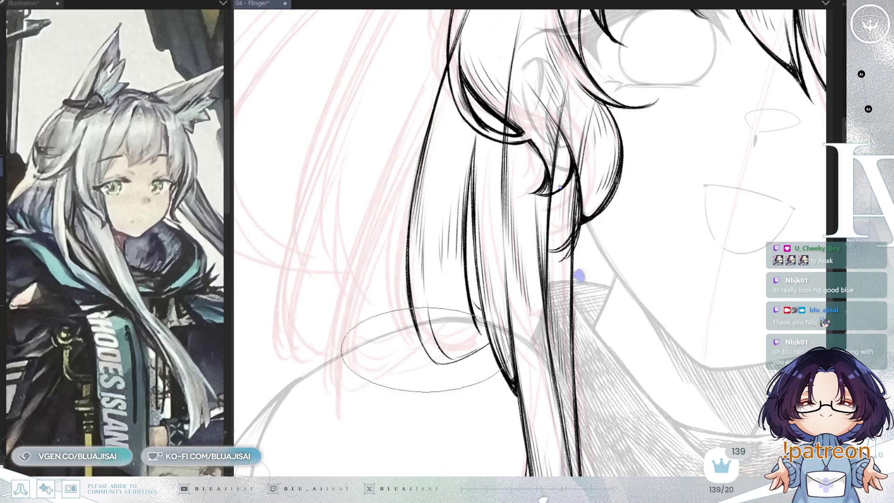
key(minus)
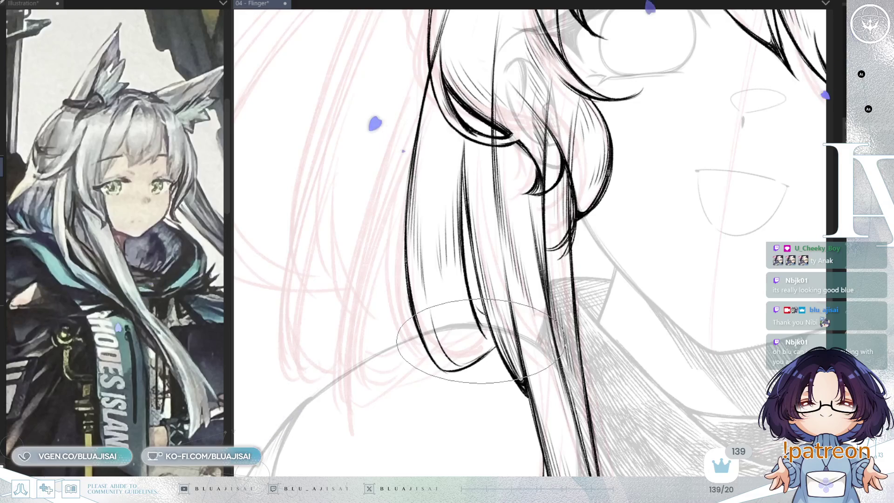
key(minus)
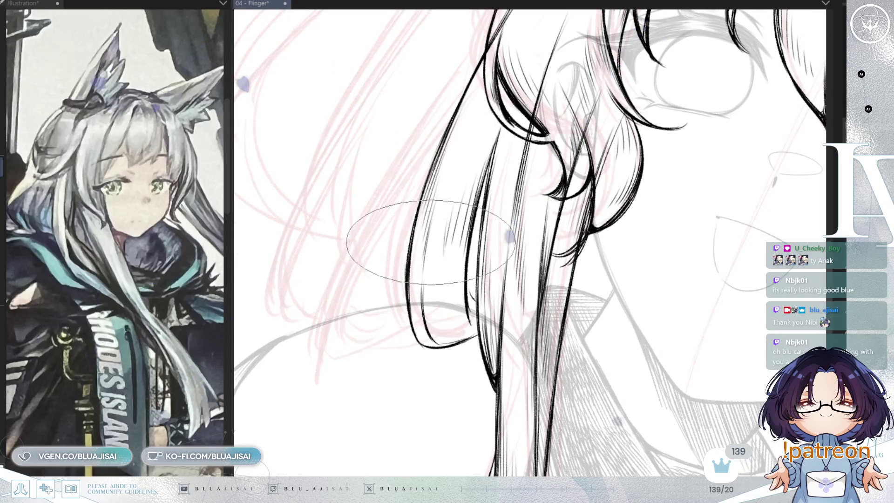
key(minus)
key(minus)
key(minus)
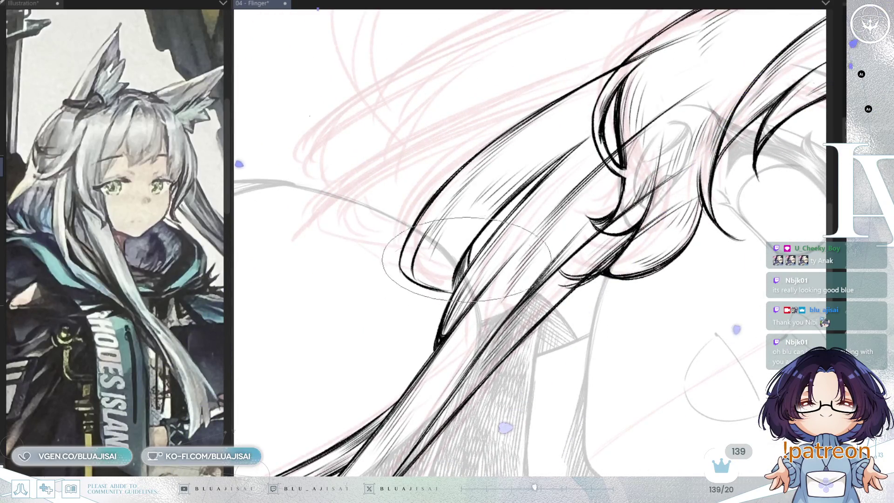
key(minus)
key(minus)
key(minus)
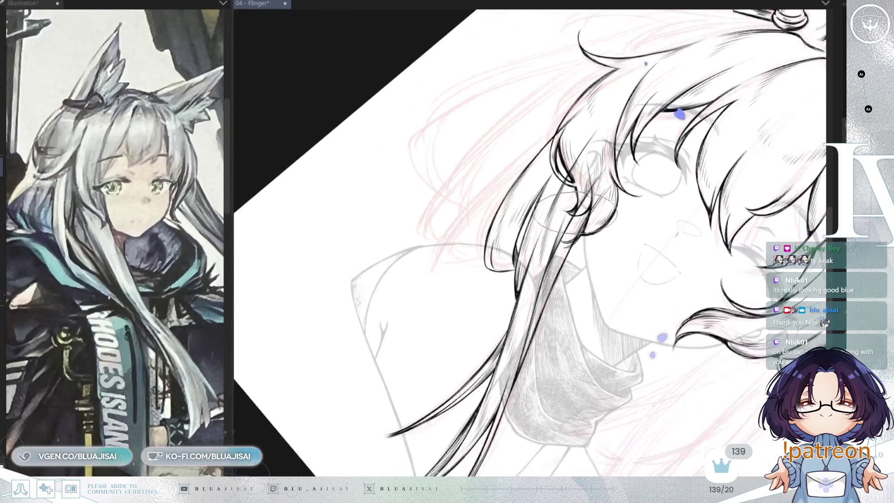
key(ctrl+plus)
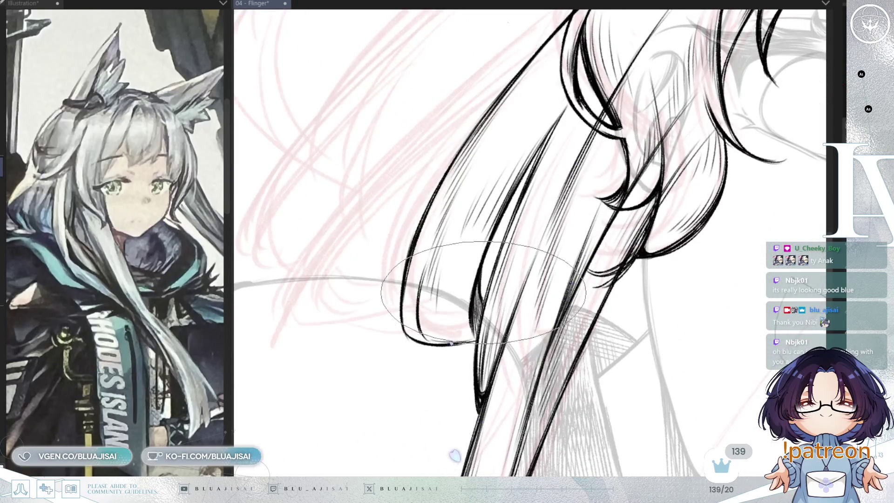
key(ctrl+minus)
key(ctrl+minus)
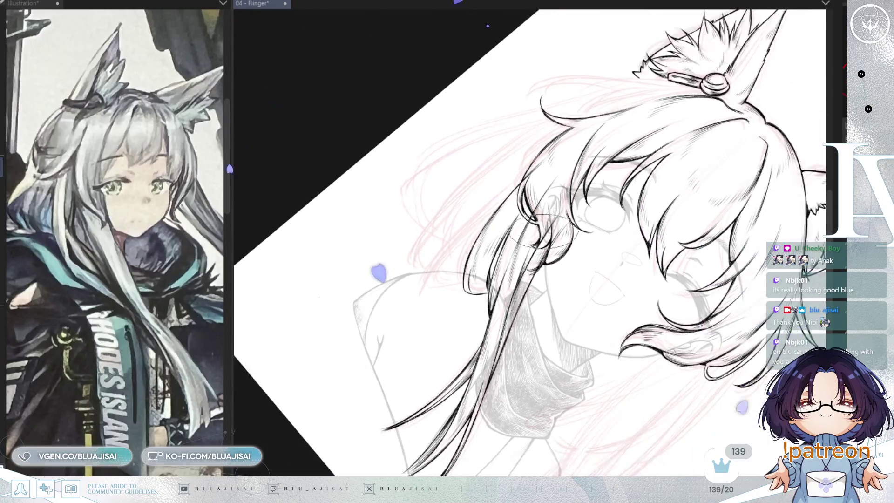
key(ctrl+plus)
key(ctrl+plus)
key(ctrl+plus)
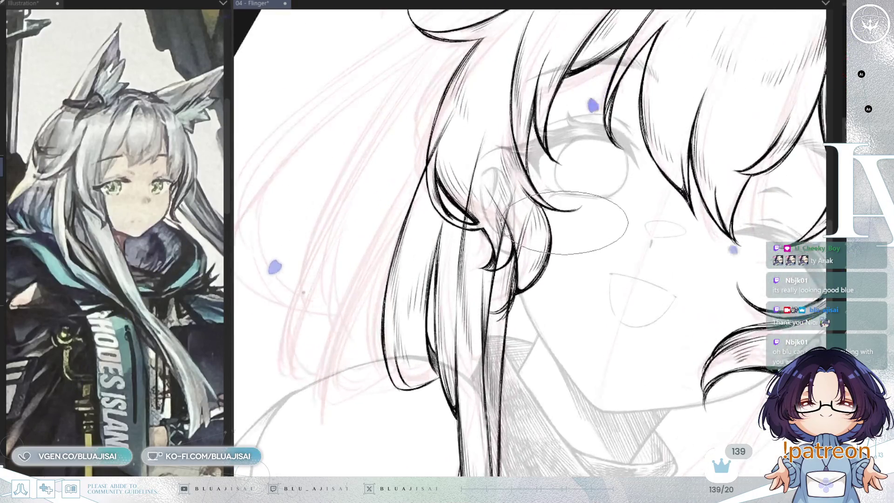
key(-)
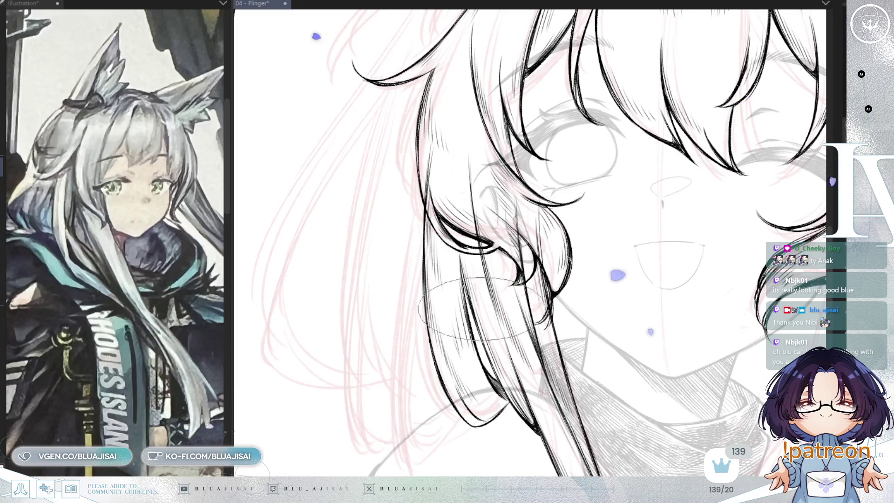
- Pan to the neck and scarf, save the drawing, and enlarge the brush tip
mouse_move(483, 302)
mouse_down()
mouse_move(552, 154)
mouse_move(536, 285)
mouse_move(536, 261)
mouse_move(674, 181)
mouse_up()
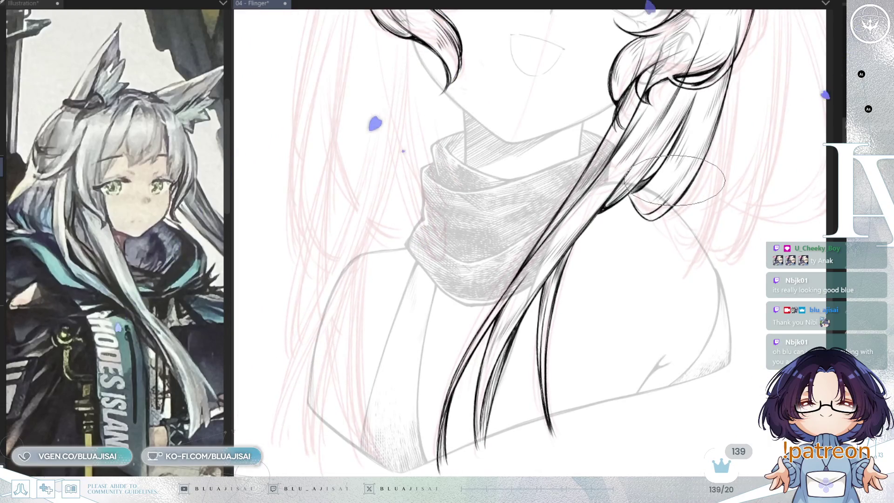
key(ctrl+s)
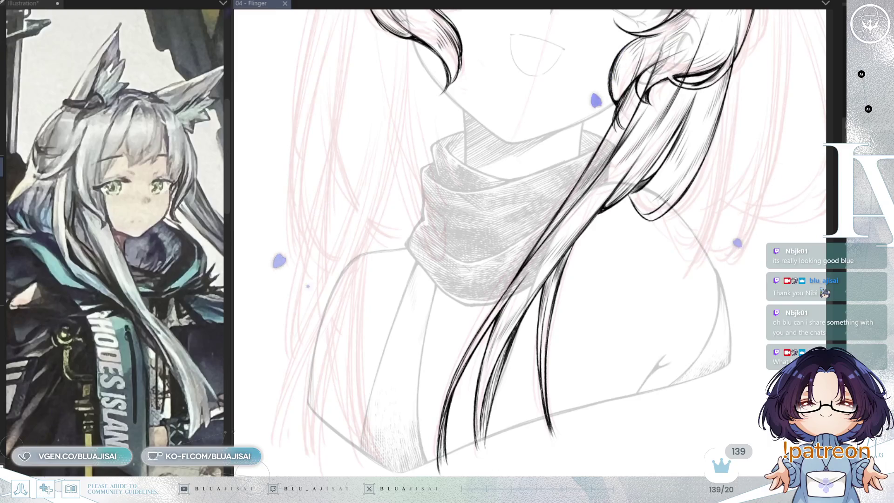
mouse_move(746, 115)
mouse_down()
mouse_move(708, 190)
mouse_move(695, 242)
mouse_up()
scroll(554, 205, up, 2)
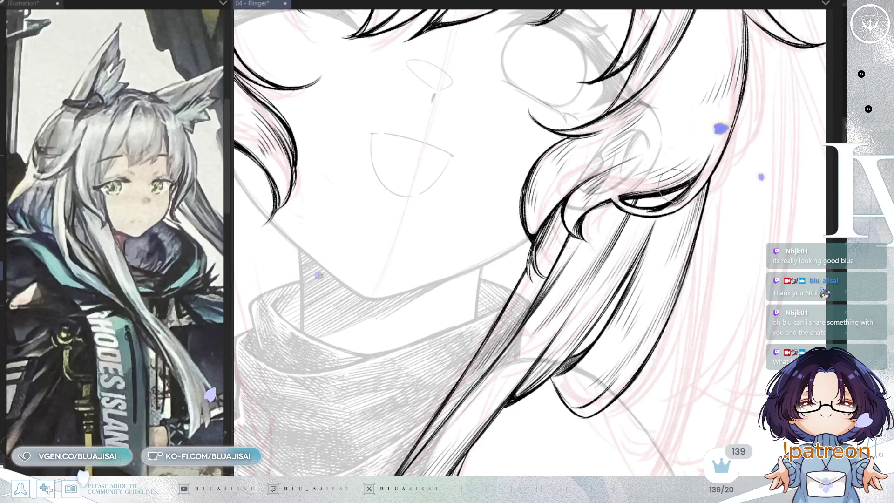
key(bracketright)
key(bracketright)
key(bracketright)
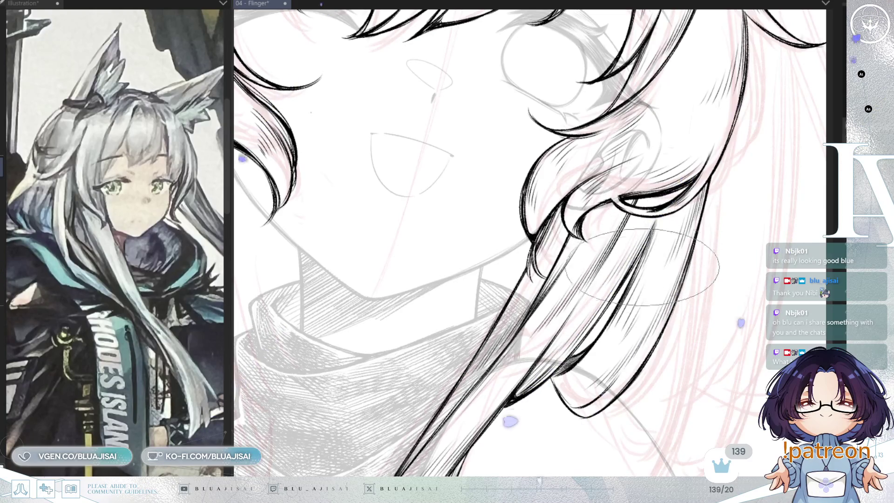
scroll(638, 275, down, 2)
scroll(582, 280, up, 1)
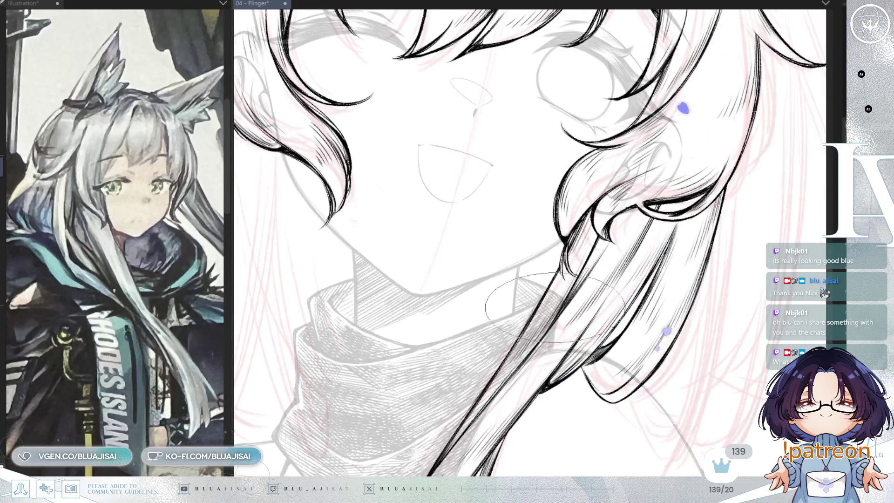
scroll(559, 301, down, 4)
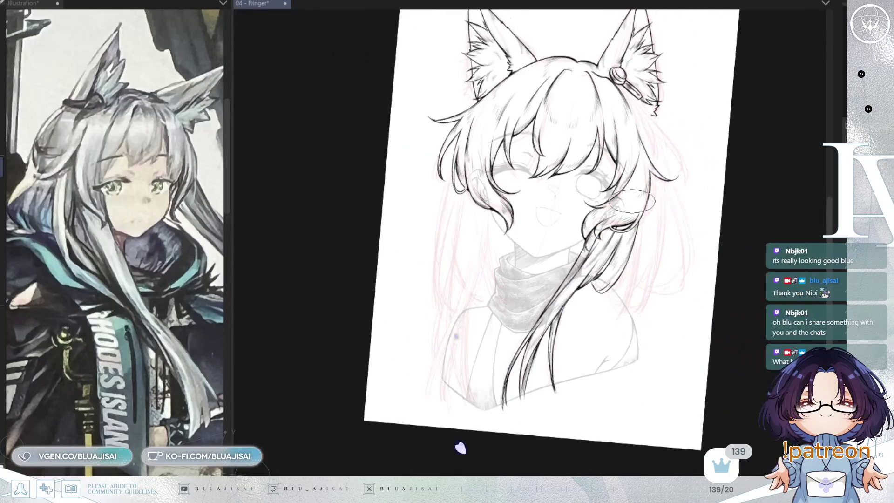
- Check the mirrored view for proportions, zoom in on the face, and save the line art
key(h)
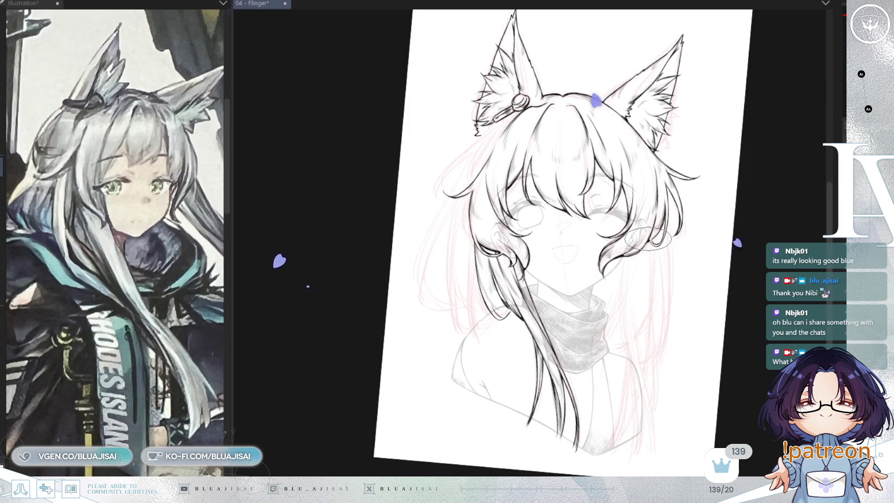
scroll(559, 242, up, 1)
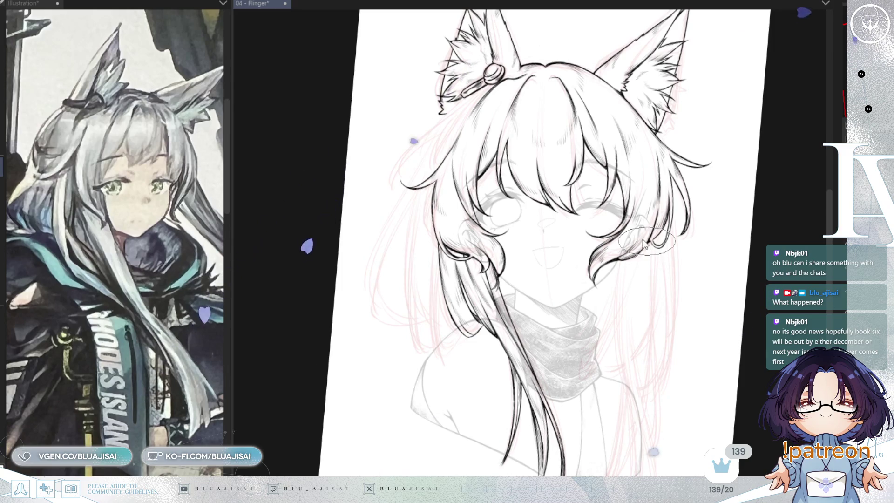
key(ctrl+s)
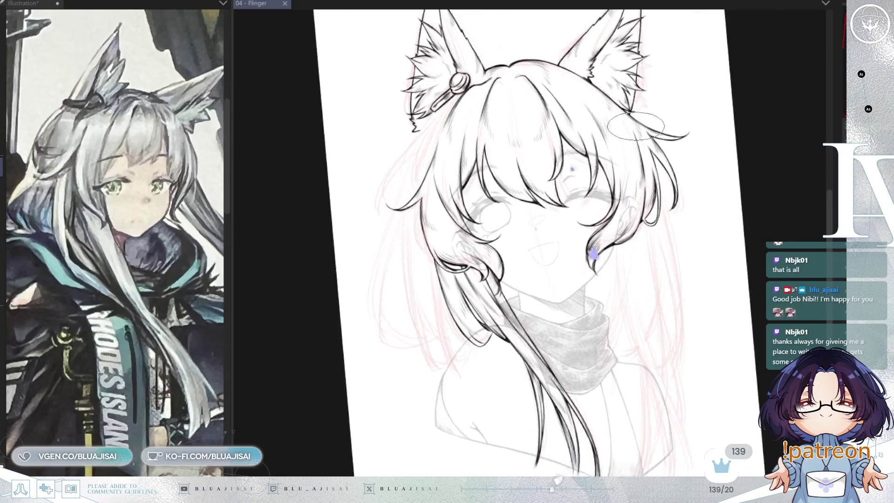
- Reset the canvas rotation and ink four long curved strands down the left-side hair
key(ctrl+at)
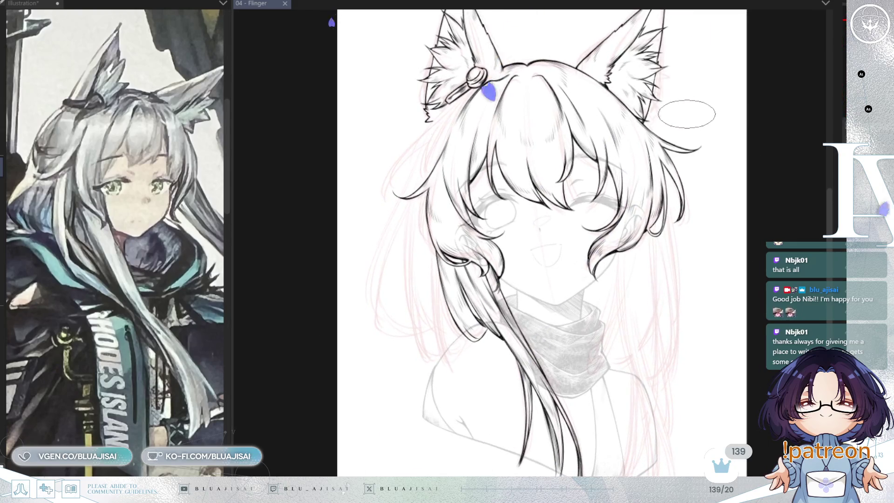
scroll(606, 163, down, 2)
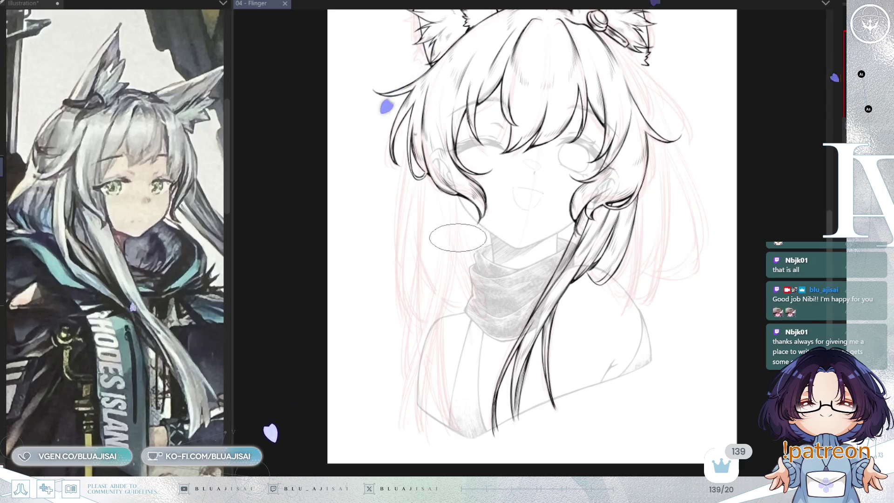
drag(425, 179, 410, 354)
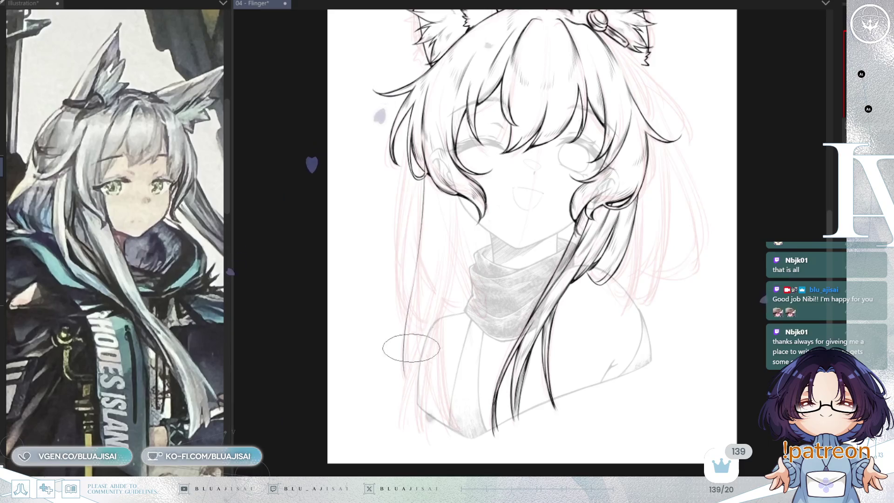
drag(447, 254, 402, 448)
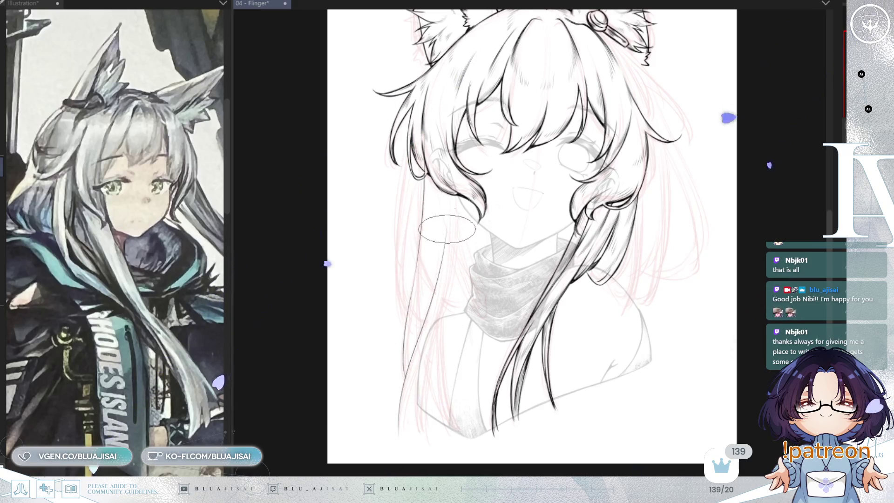
drag(444, 224, 398, 400)
drag(421, 337, 402, 443)
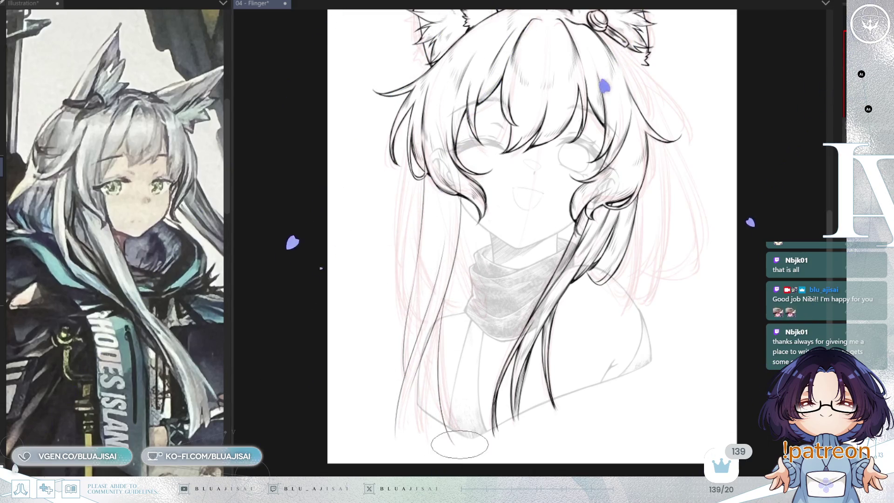
scroll(431, 387, up, 3)
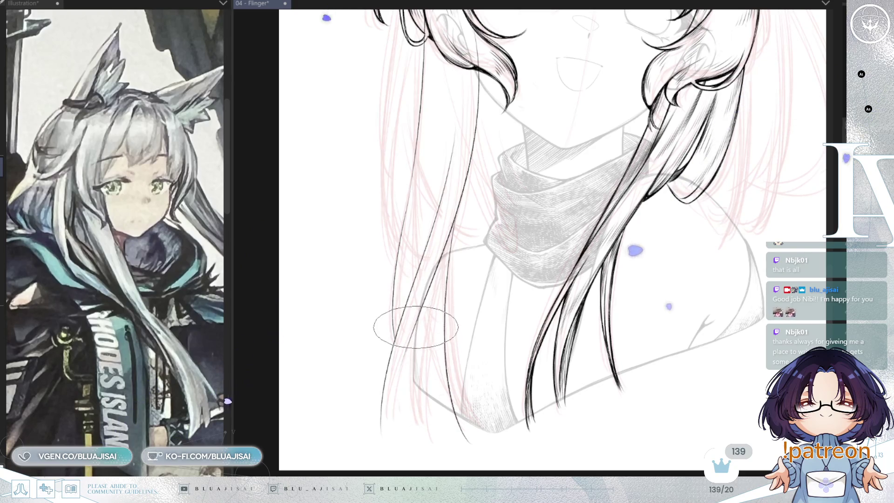
- Ink two new strands on the lower-left hair and extend the thin hair line further down
drag(412, 317, 403, 432)
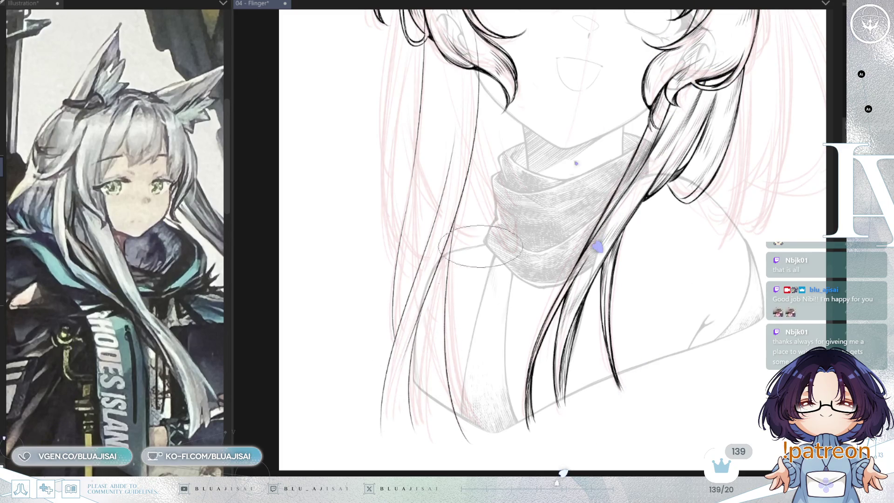
drag(433, 271, 448, 409)
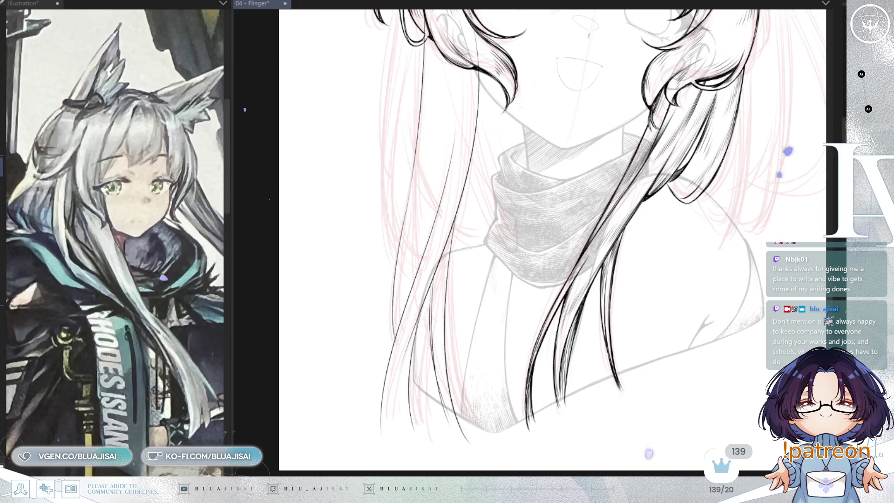
scroll(512, 168, down, 1)
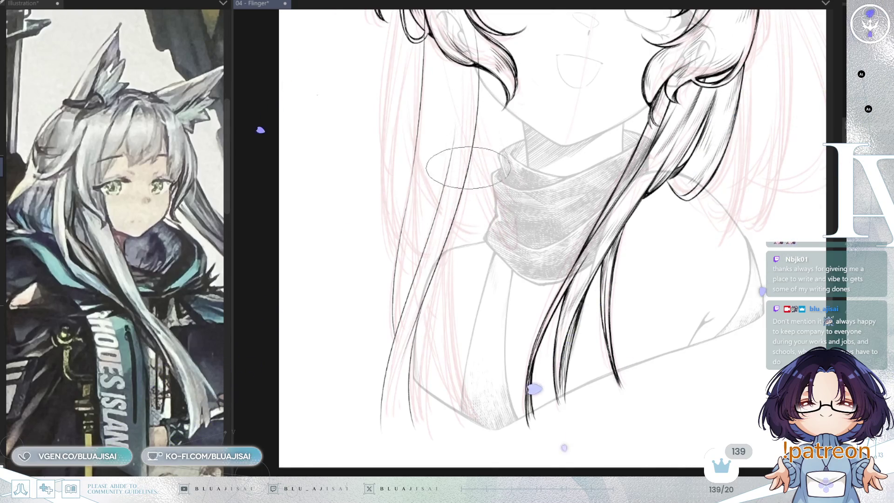
drag(478, 91, 472, 254)
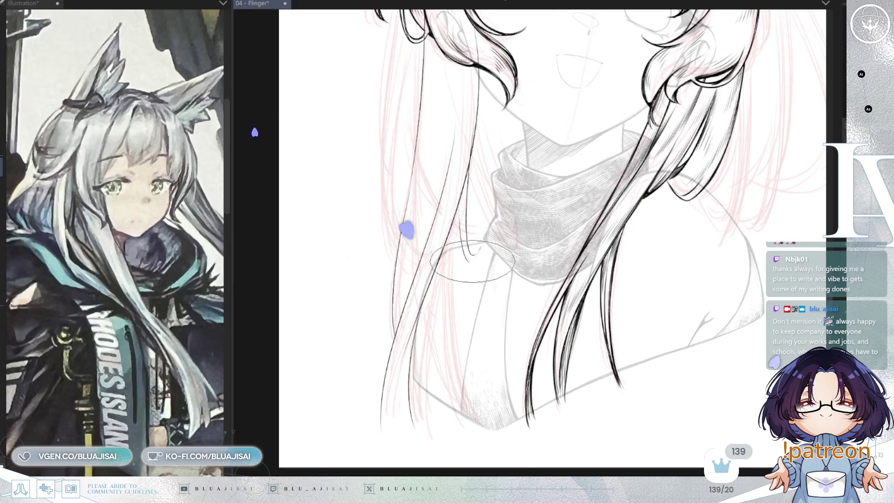
scroll(486, 234, down, 5)
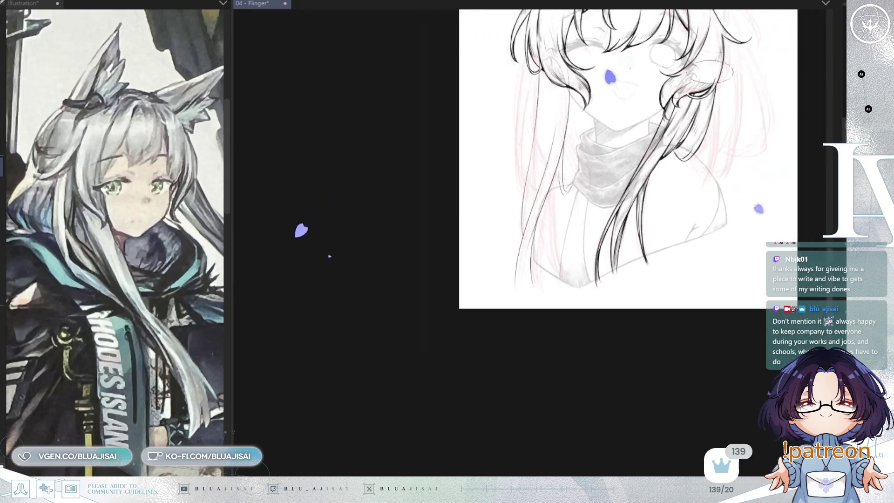
scroll(662, 140, up, 2)
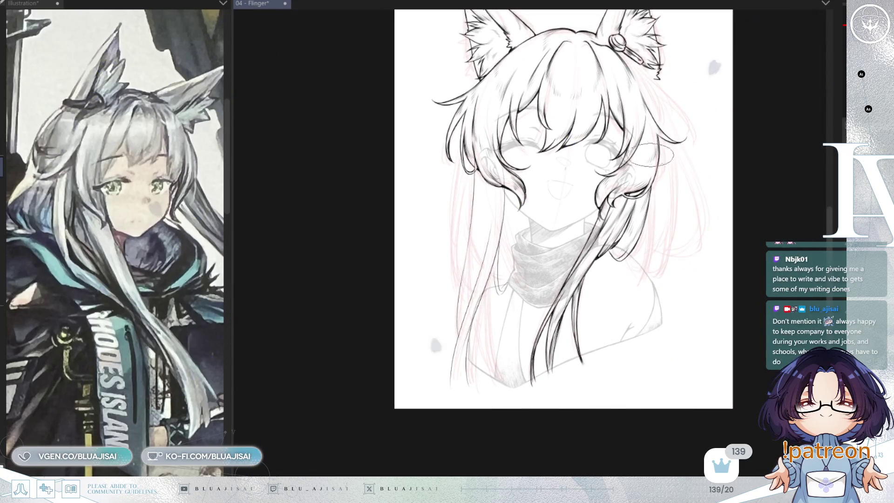
scroll(537, 200, up, 2)
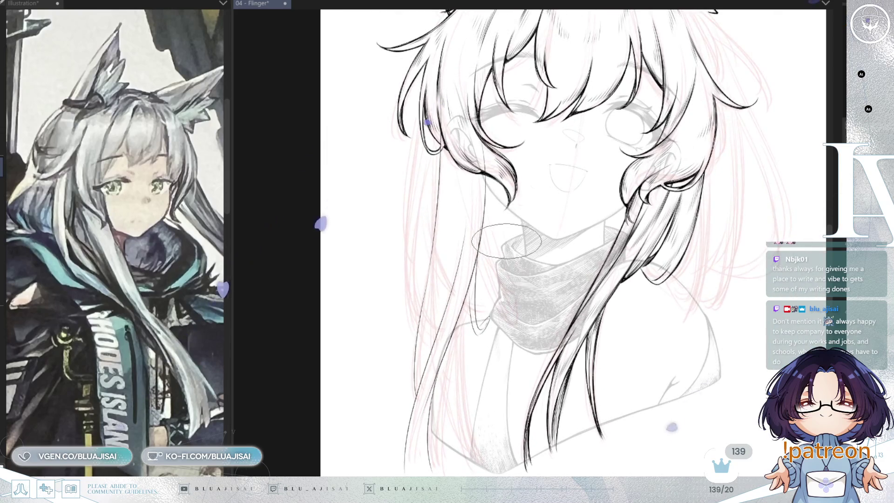
scroll(475, 222, up, 2)
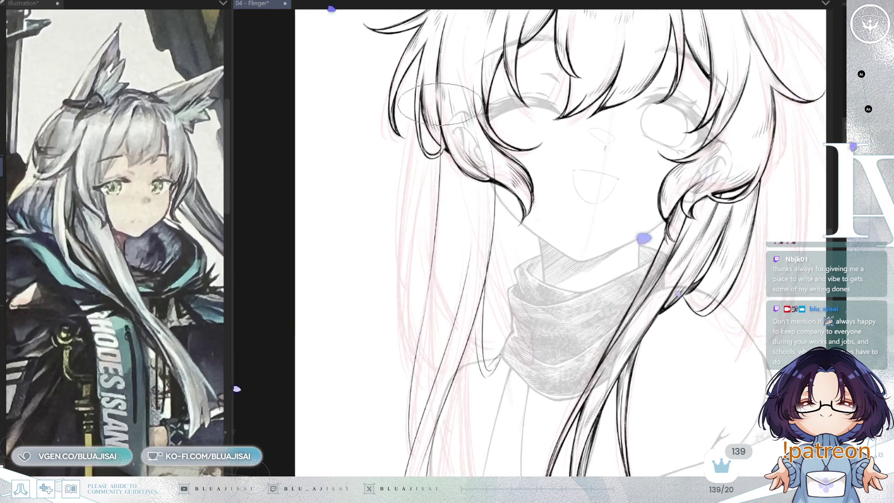
key(h)
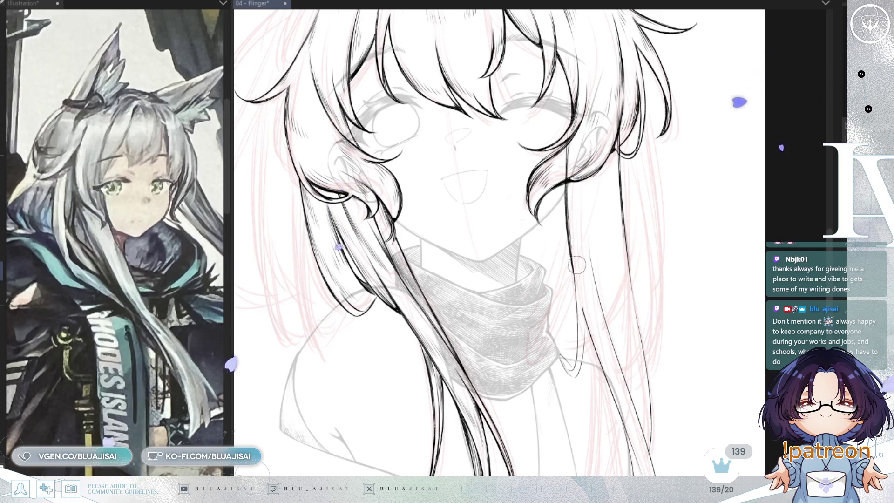
key(bracketright)
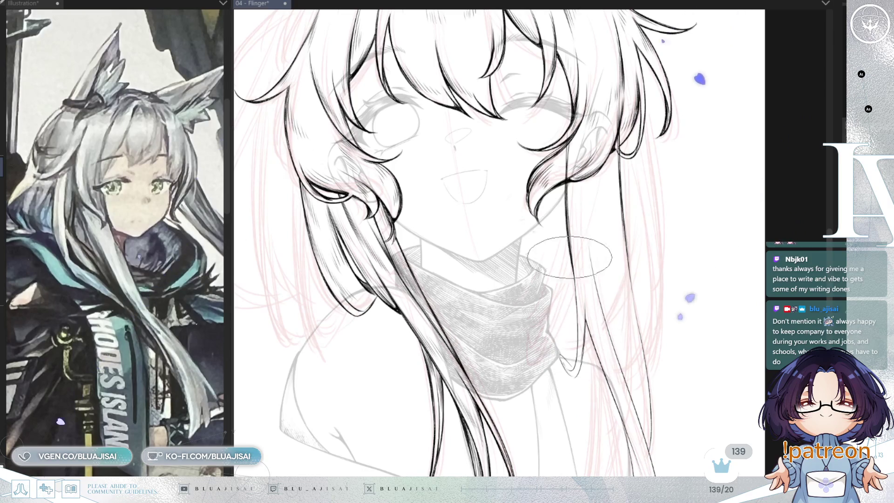
key(h)
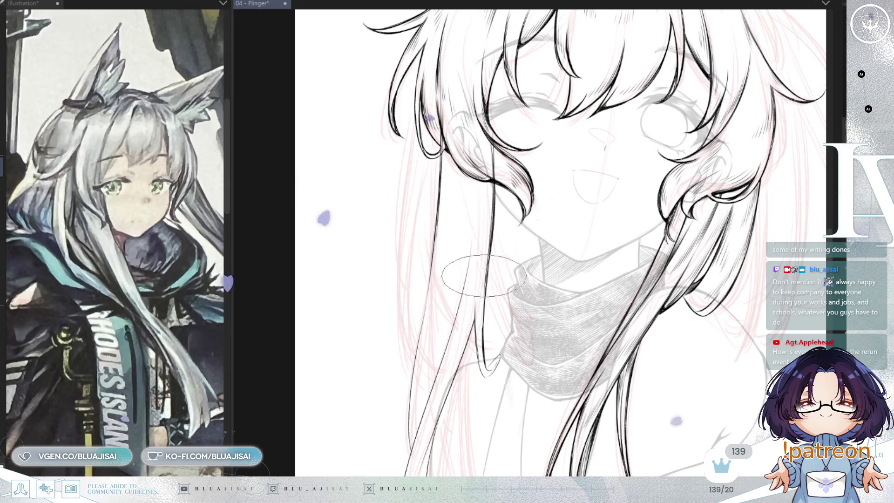
mouse_move(496, 255)
mouse_down()
mouse_move(499, 244)
mouse_move(522, 276)
mouse_up()
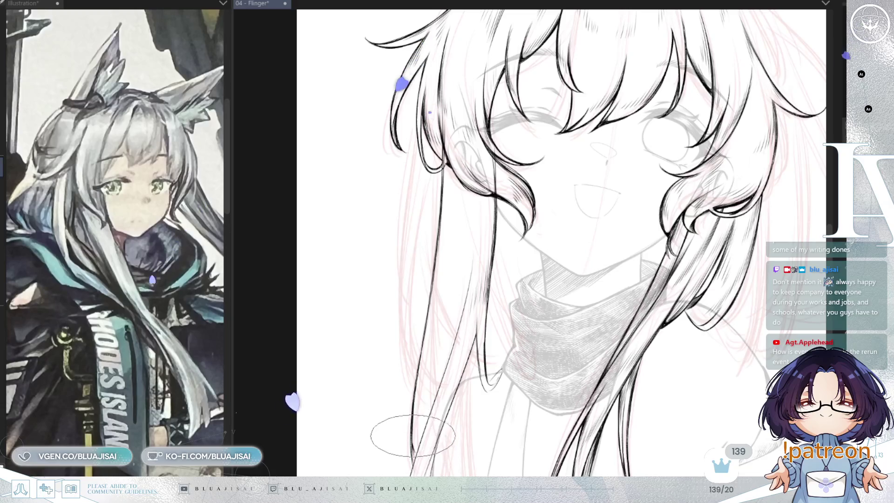
scroll(432, 393, down, 2)
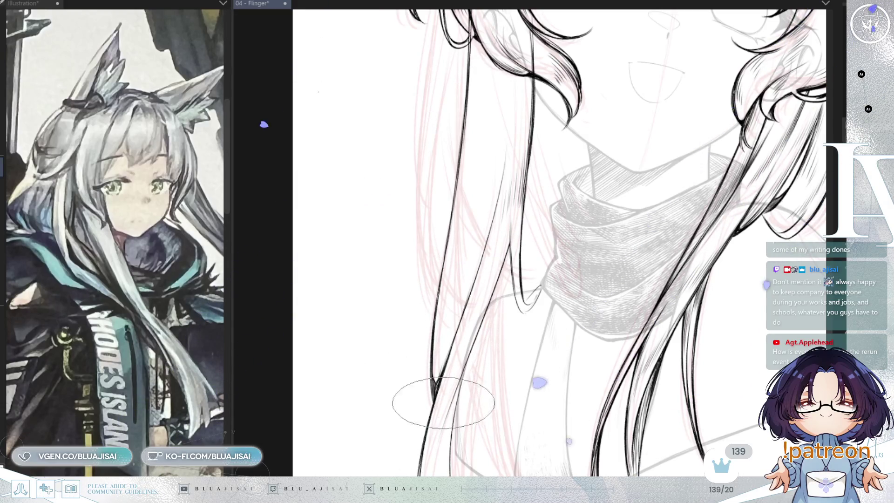
drag(440, 409, 457, 346)
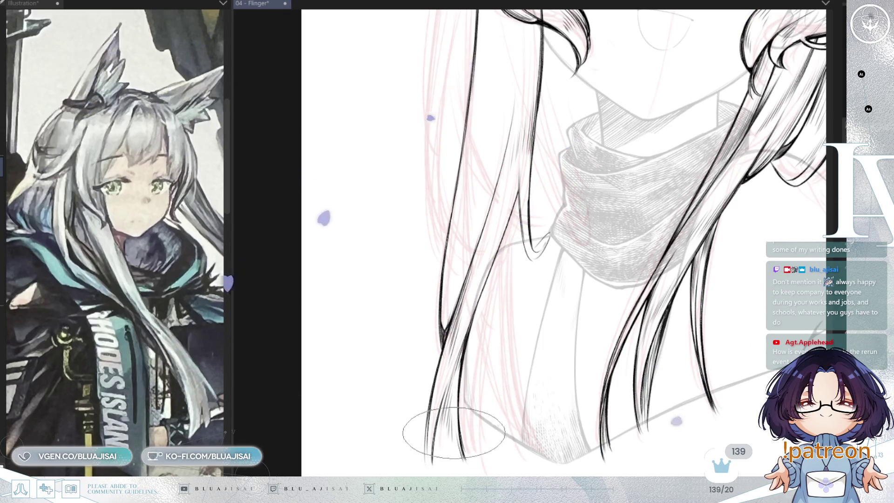
scroll(500, 303, up, 2)
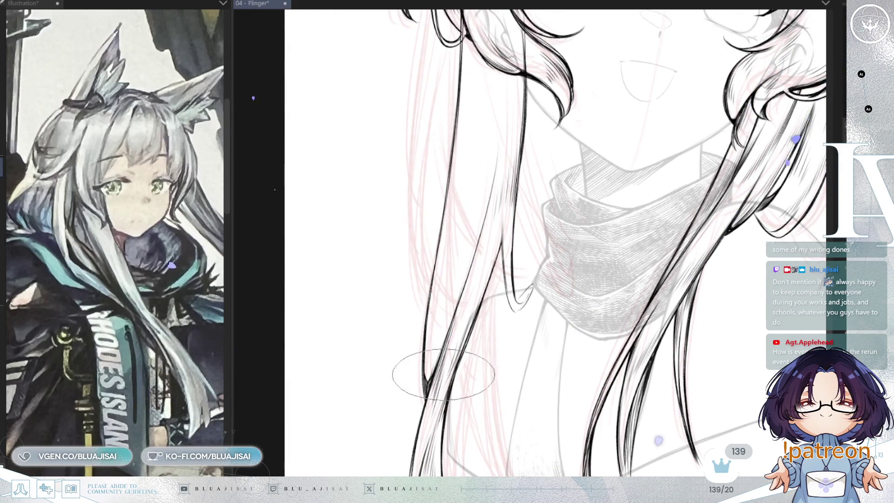
scroll(419, 377, up, 2)
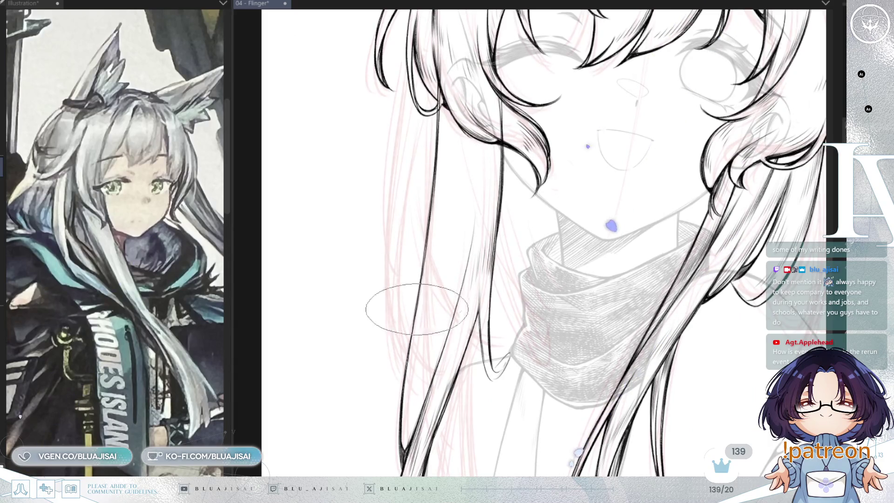
key(ctrl+minus)
scroll(681, 198, right, 2)
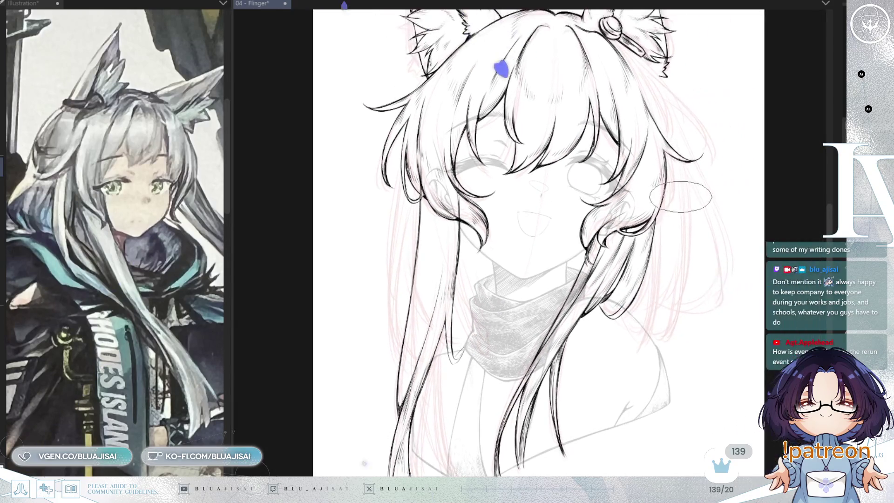
- Save, then ink three hair strands beside the face and check them in a mirrored view
key(ctrl+s)
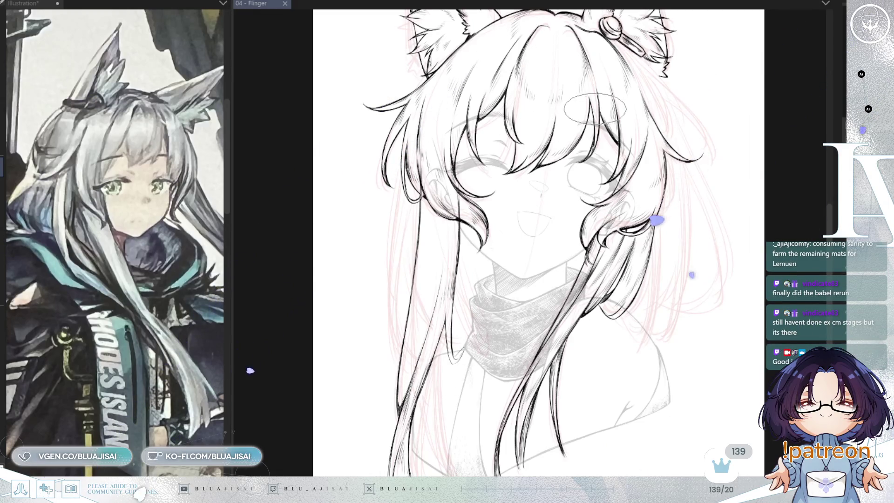
scroll(438, 204, up, 1)
drag(434, 203, 417, 309)
drag(429, 168, 422, 329)
drag(427, 190, 430, 348)
key(m)
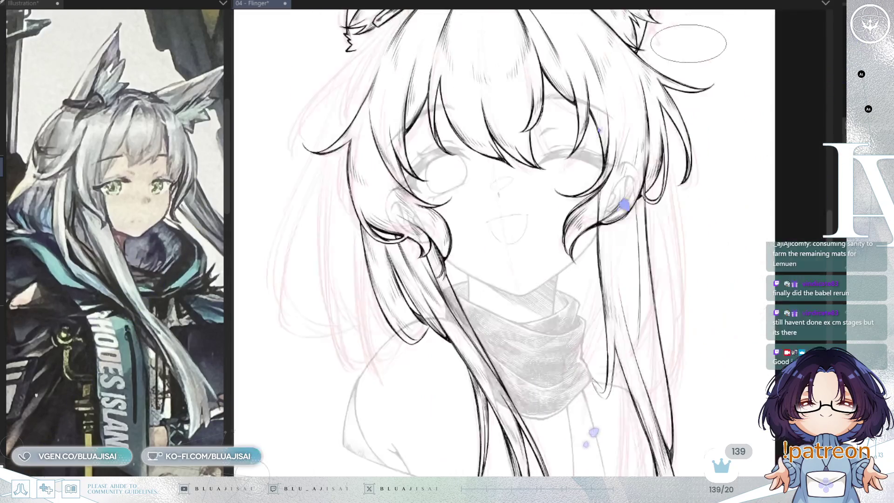
key(m)
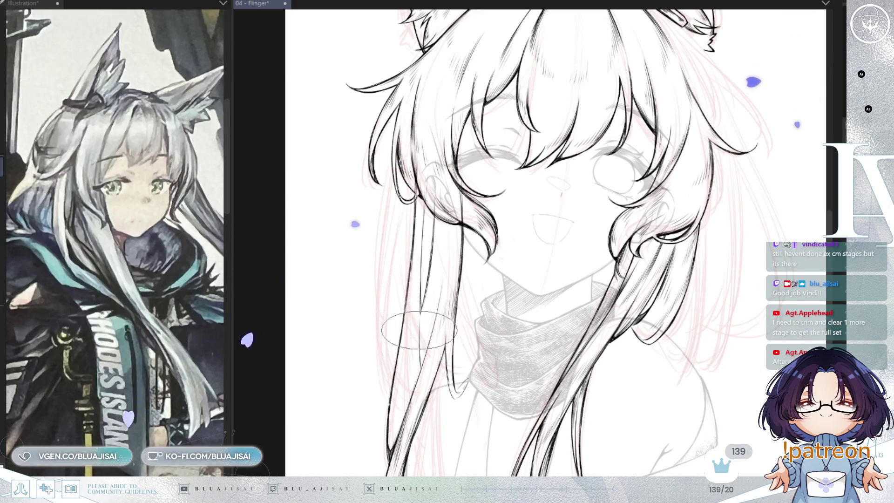
scroll(419, 331, up, 2)
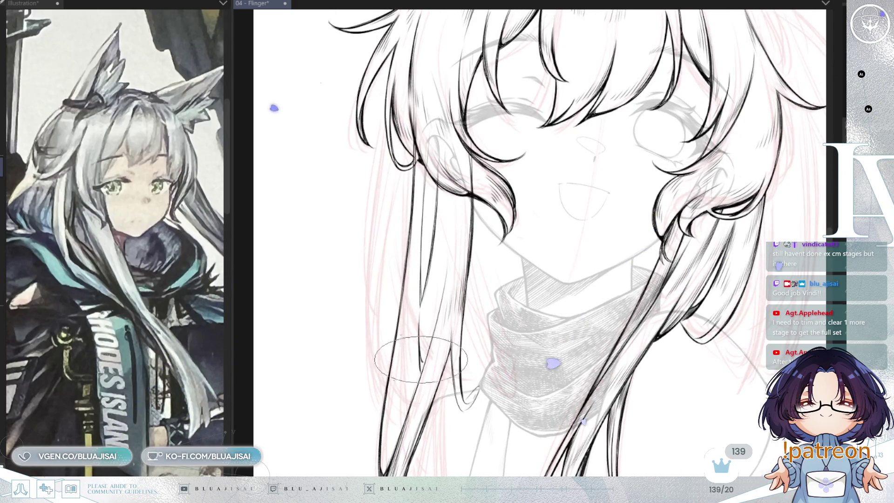
- Ink over the long side strand's tip to join it, then pan the view upward
drag(420, 358, 421, 368)
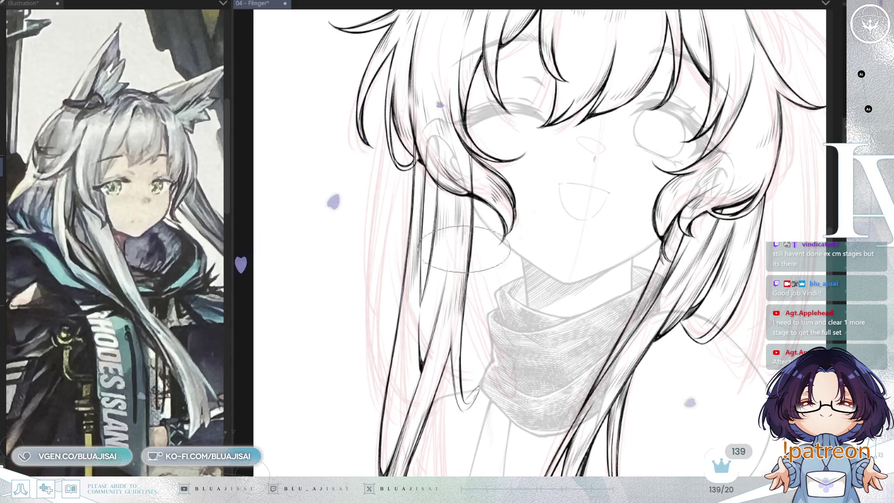
drag(465, 233, 465, 224)
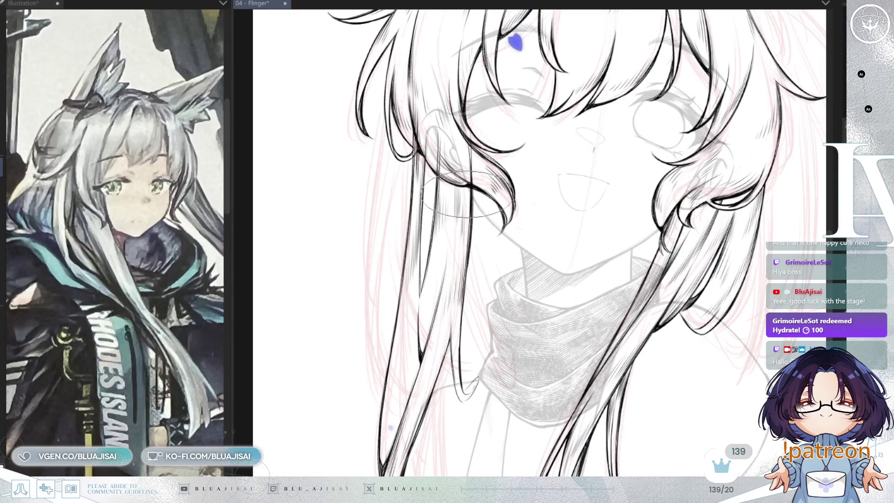
- Zoom out to show the full fox-eared girl, then mirror the view horizontally
scroll(447, 275, down, 2)
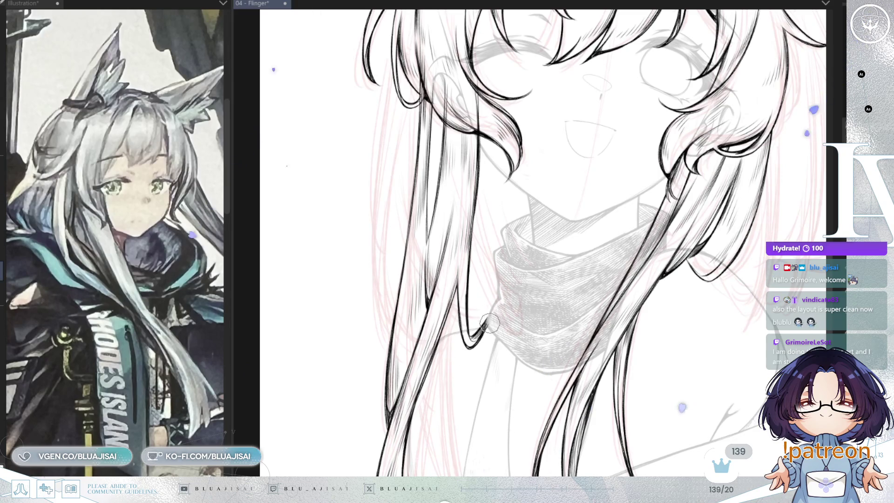
scroll(489, 324, up, 2)
scroll(488, 325, down, 2)
scroll(485, 321, up, 2)
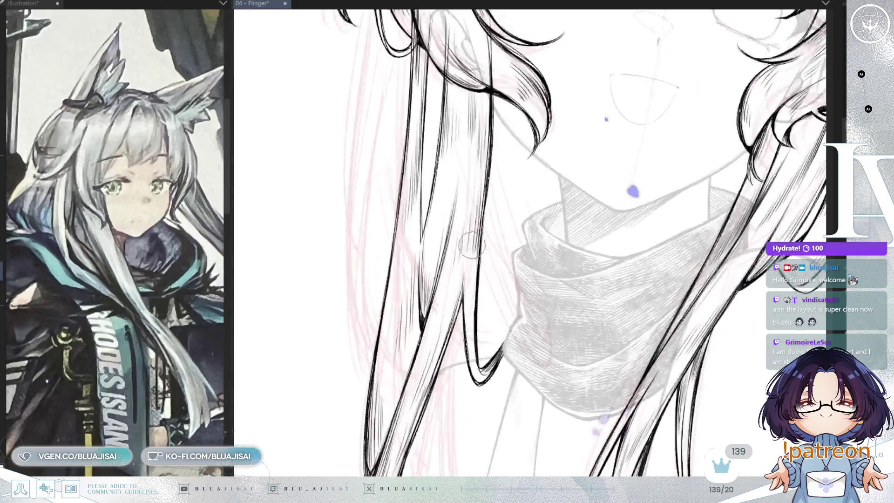
scroll(472, 318, down, 3)
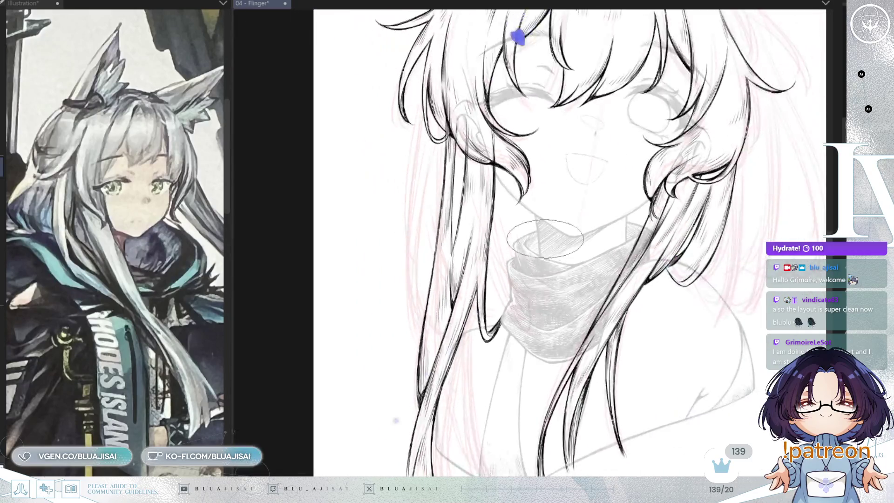
scroll(546, 237, up, 3)
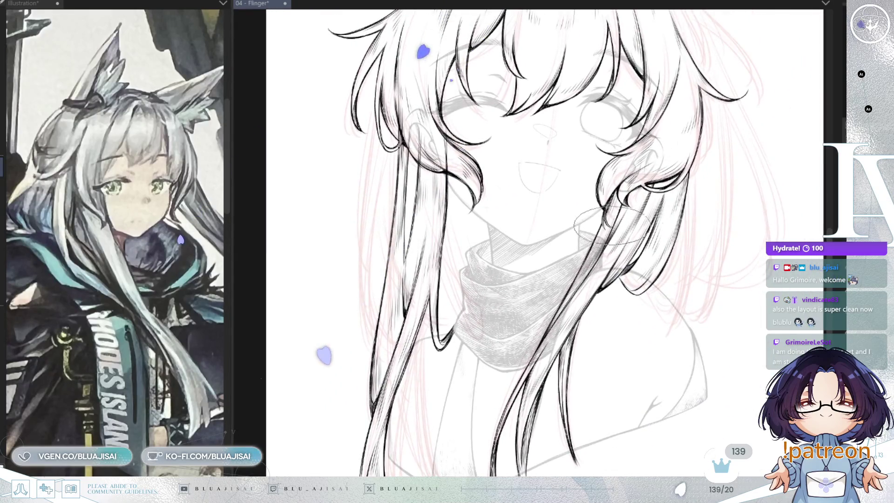
scroll(606, 139, up, 3)
scroll(364, 133, up, 4)
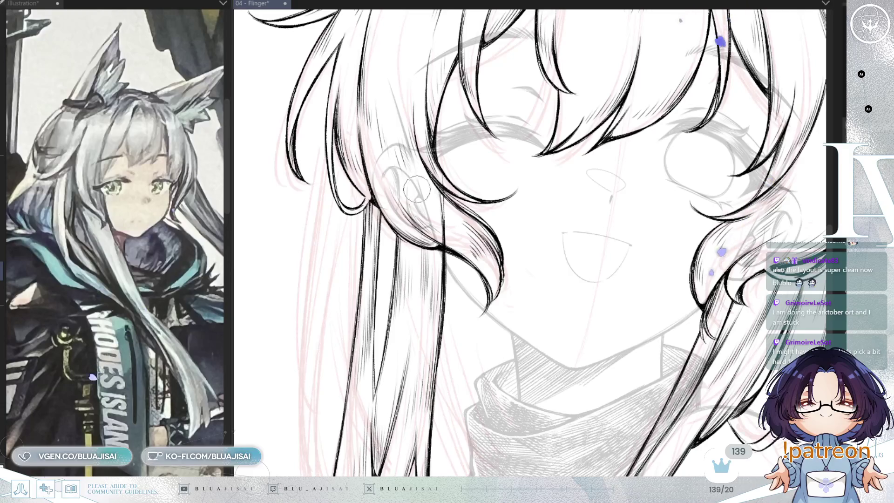
scroll(445, 146, down, 6)
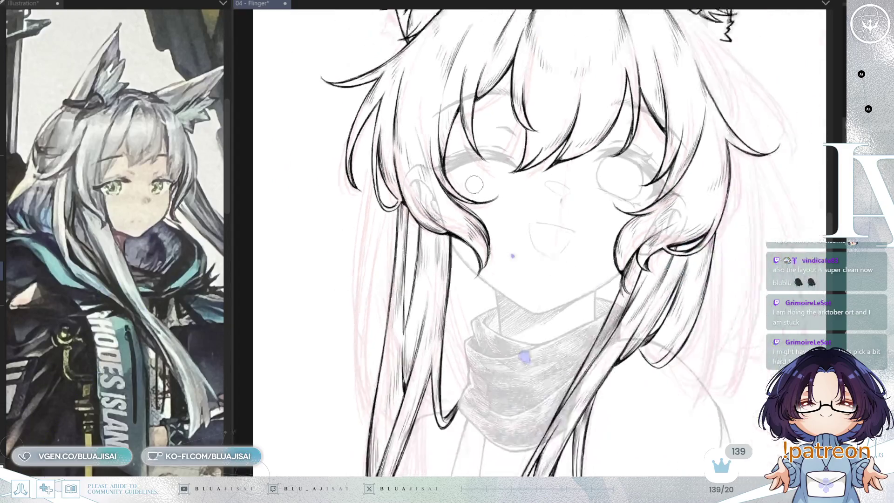
key(h)
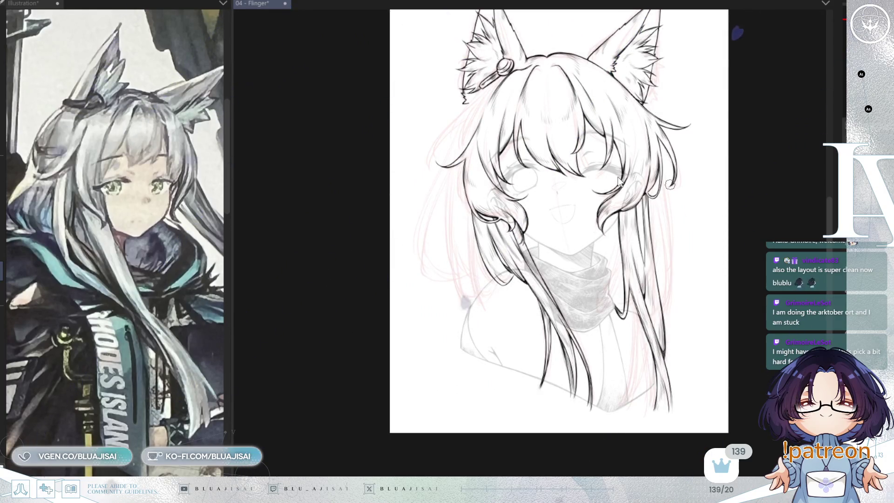
- Save the drawing, zoom in and centre the page, then mirror the view horizontally
key(ctrl+s)
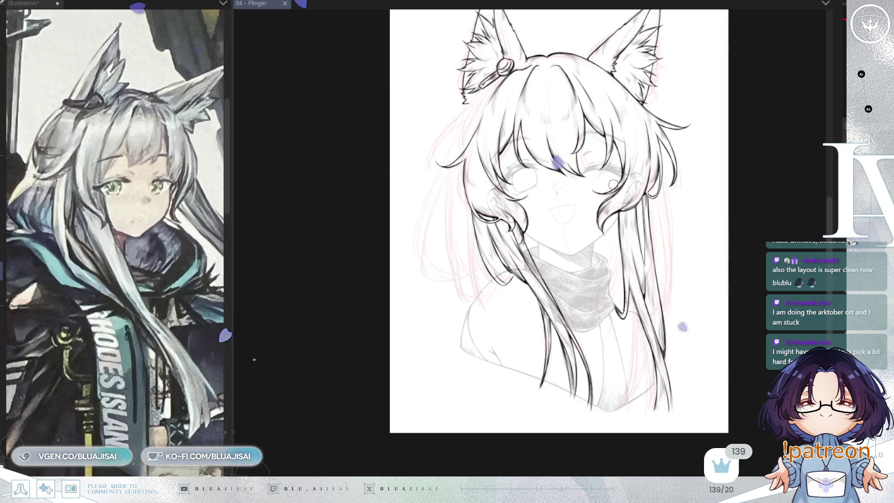
drag(709, 186, 680, 186)
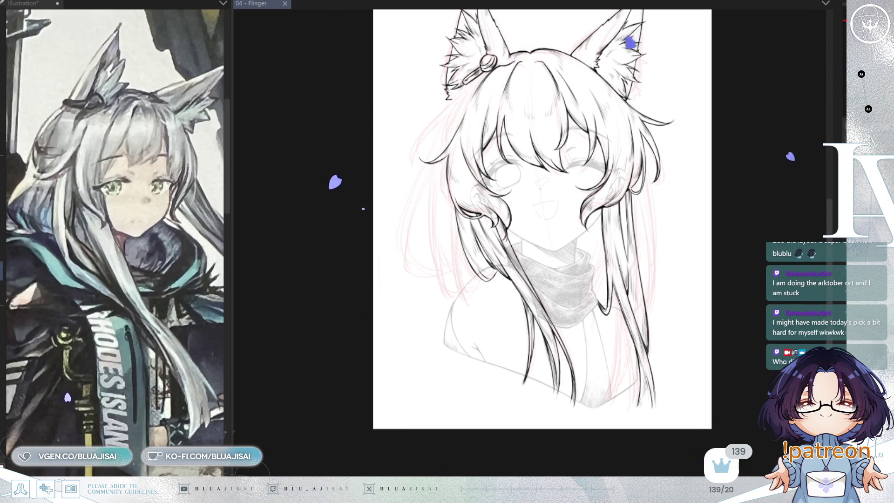
key(ctrl+plus)
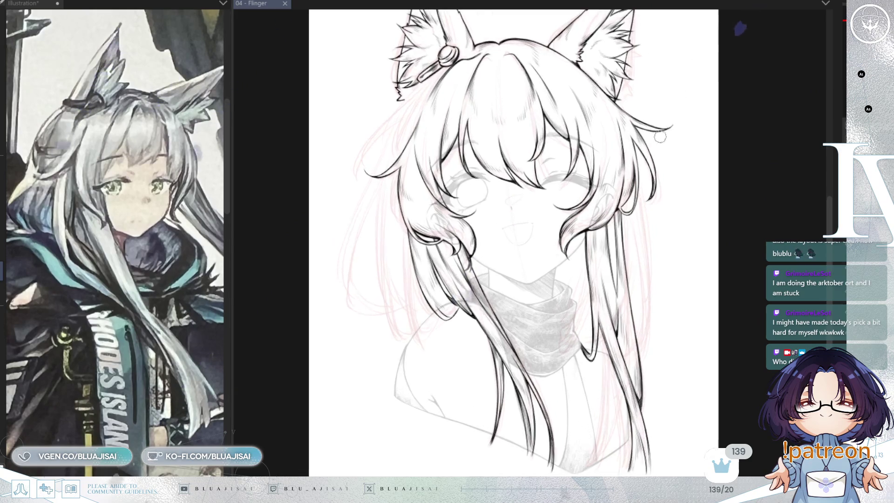
drag(781, 136, 815, 138)
drag(719, 260, 705, 249)
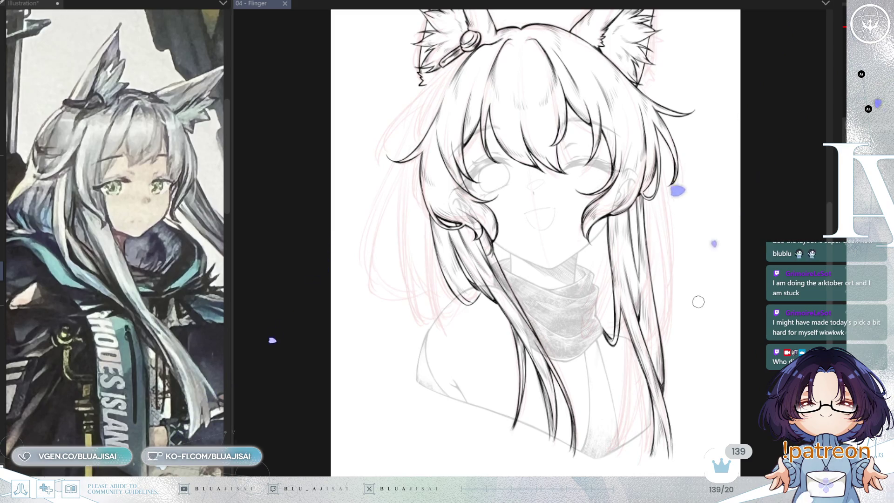
key(h)
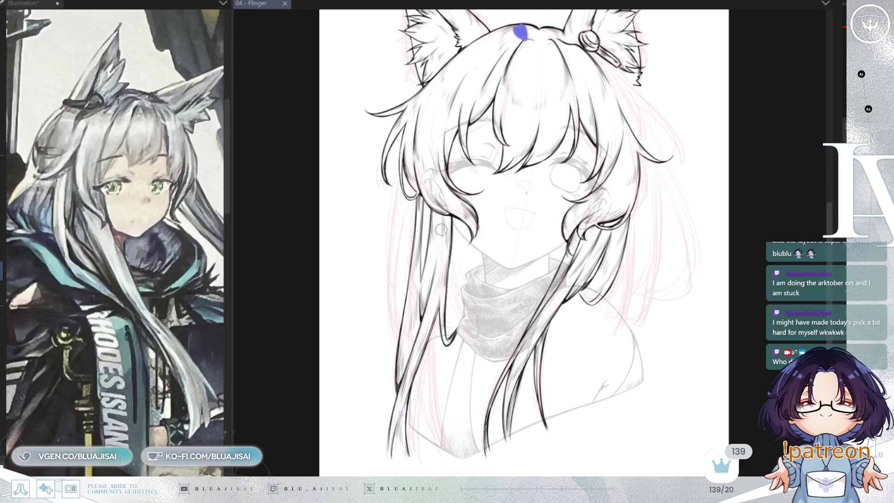
- Erase the inked side strands beside the face with an enlarged eraser, undoing a stray shoulder stroke
key(bracketright)
key(bracketright)
key(bracketright)
mouse_move(454, 195)
mouse_down()
mouse_move(447, 298)
mouse_move(409, 340)
mouse_move(400, 464)
mouse_up()
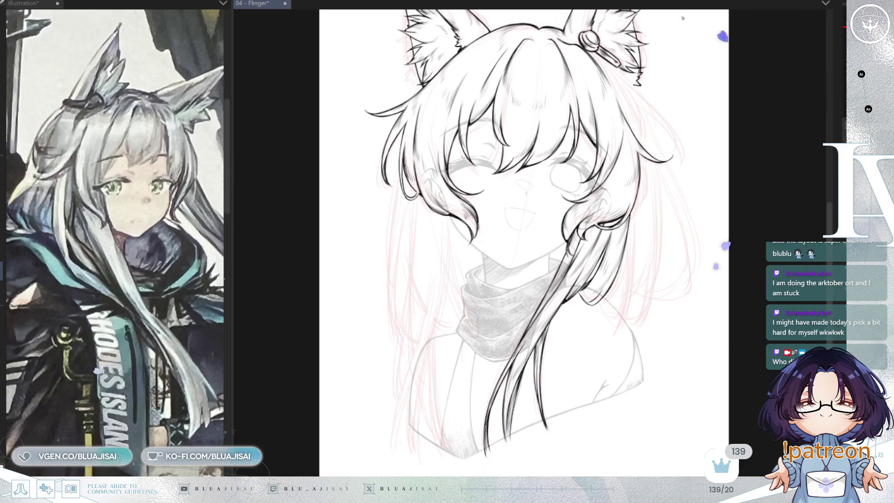
drag(470, 307, 454, 442)
key(ctrl+z)
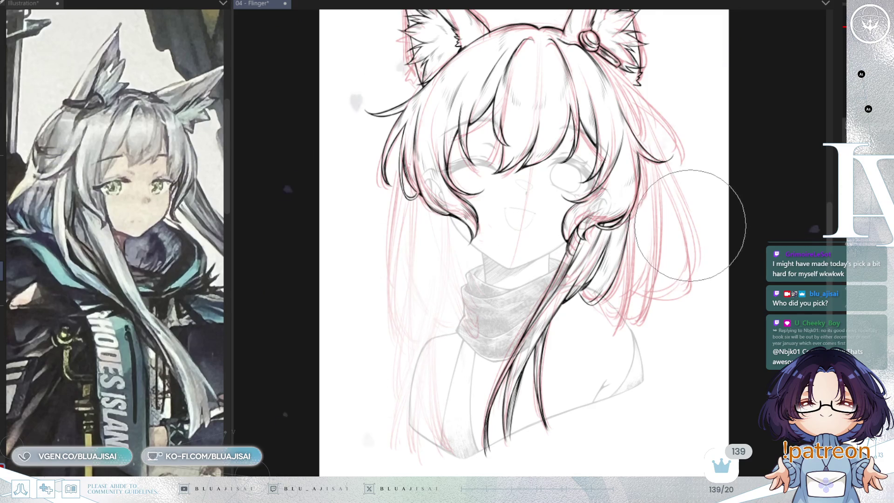
- Restore the shoulder hatching, save, and sketch pink strands along the left hair's outer edge
key(h)
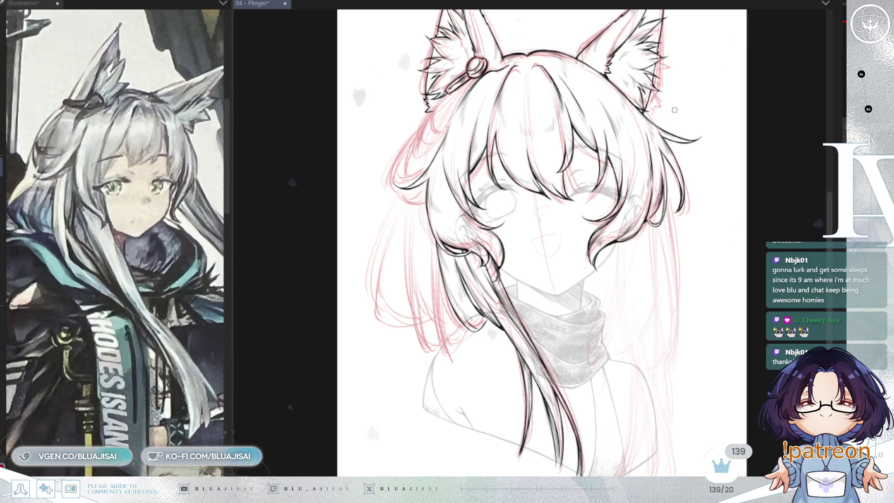
key(ctrl+z)
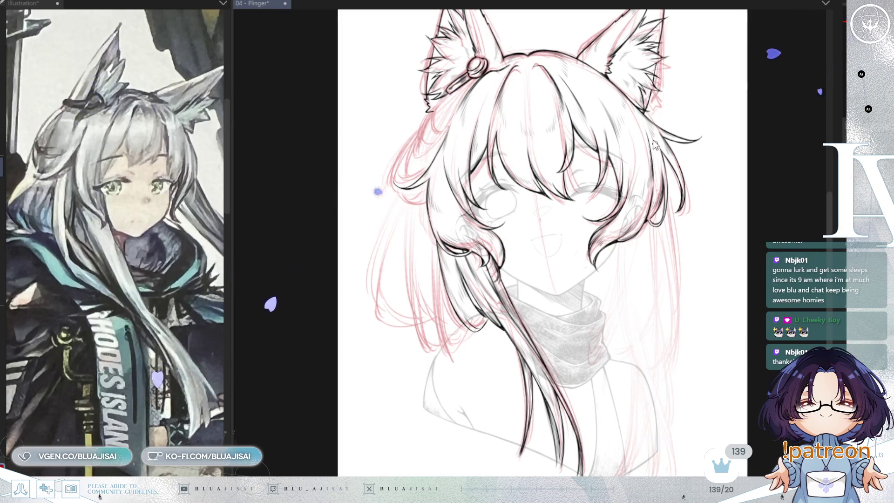
key(ctrl+s)
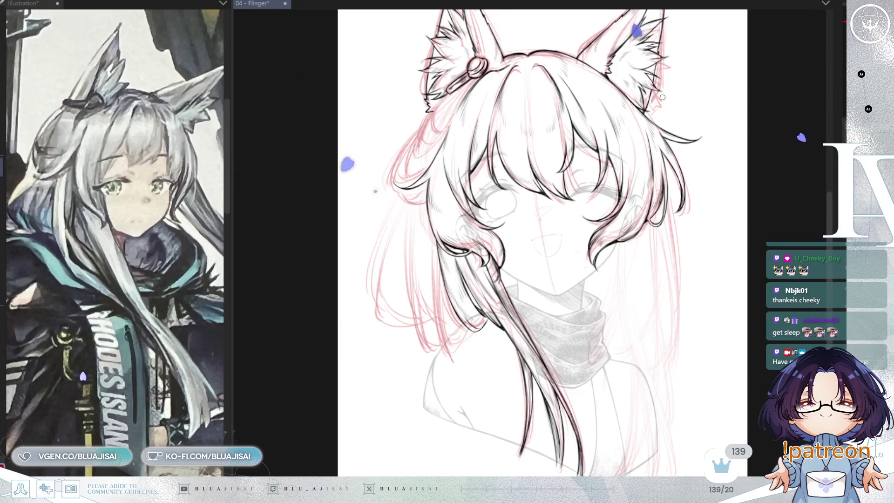
drag(401, 192, 373, 286)
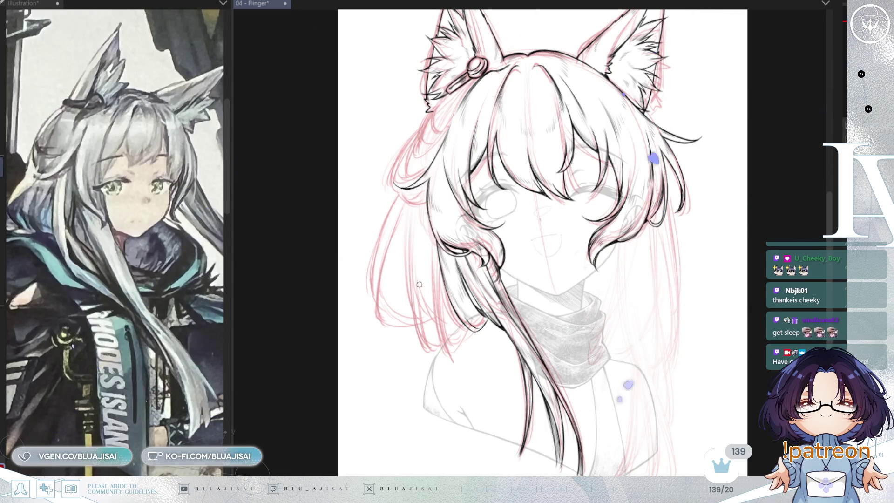
key(e)
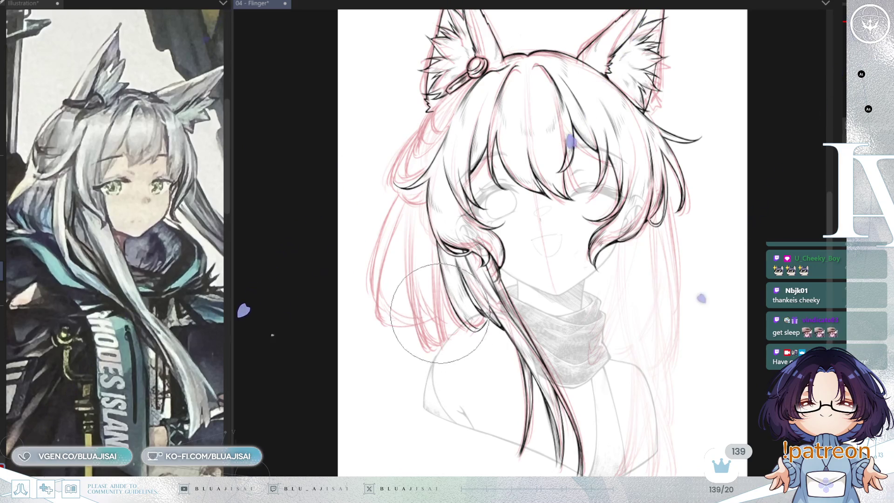
key(p)
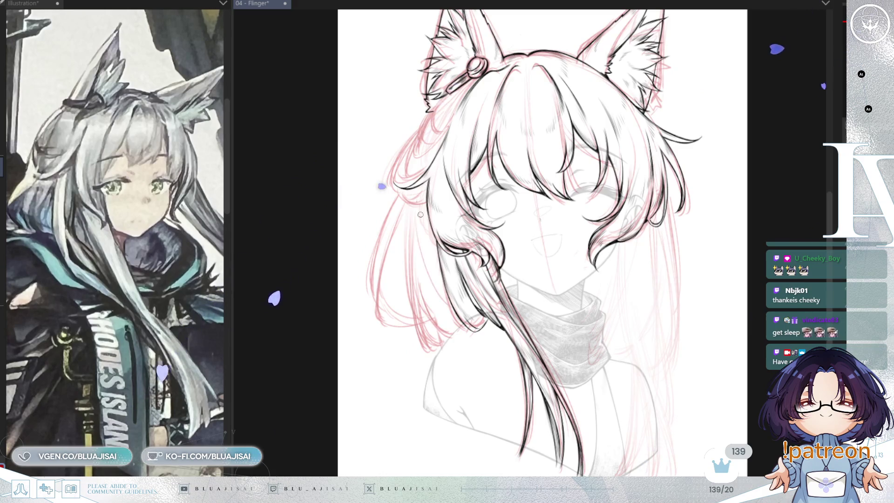
key(h)
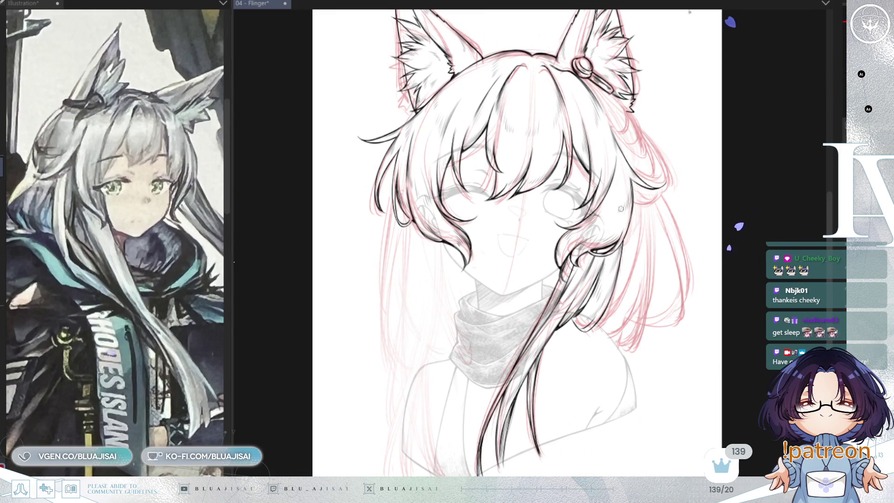
- Undo the last change, save, and widen the reference panel to show the back-view image
key(ctrl+z)
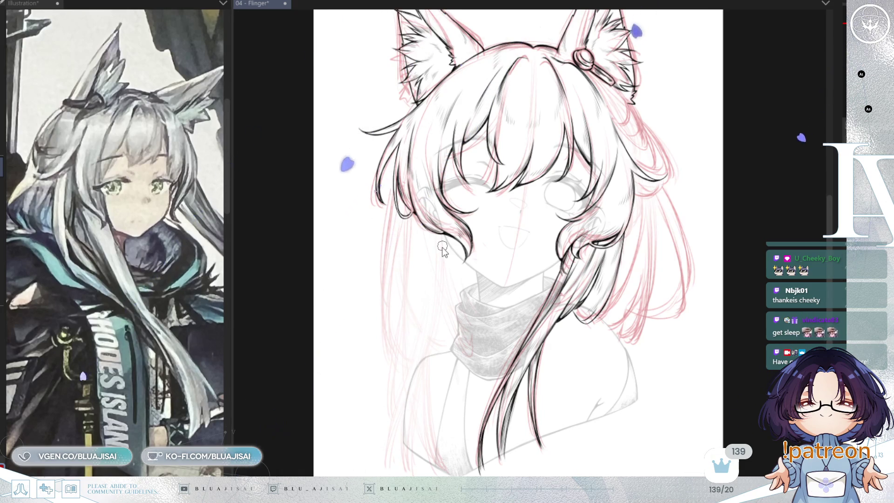
key(ctrl+s)
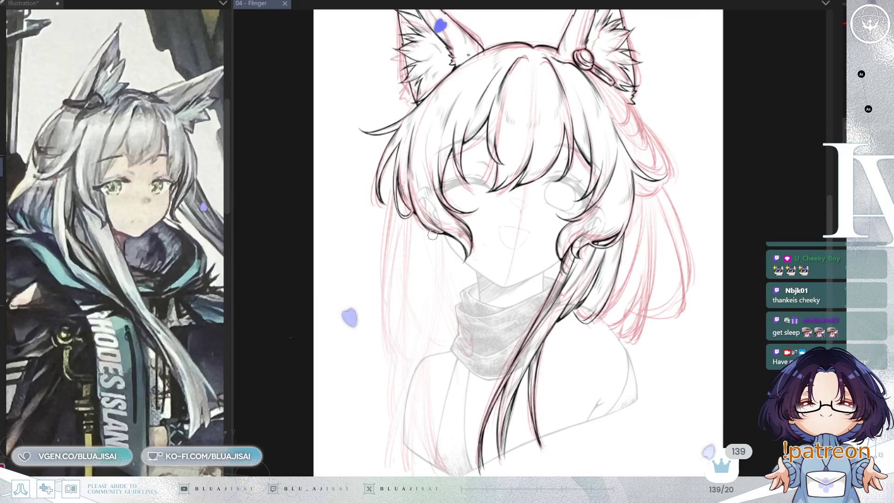
drag(232, 147, 276, 146)
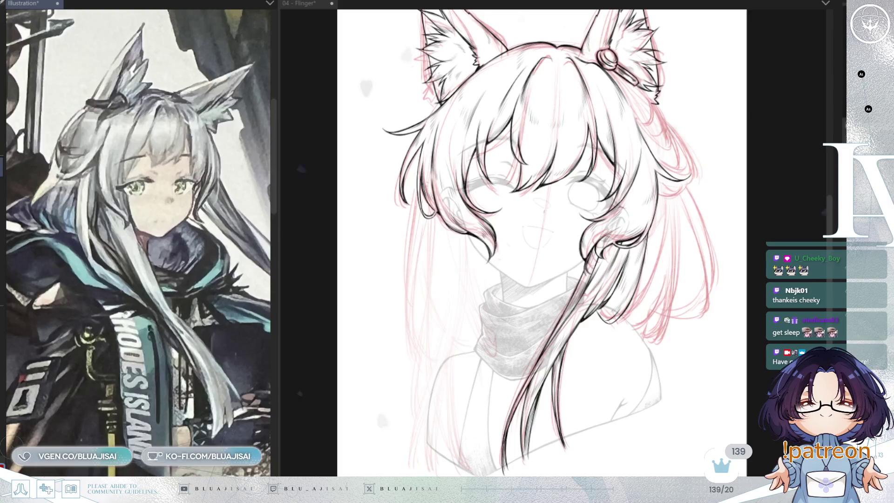
click(481, 264)
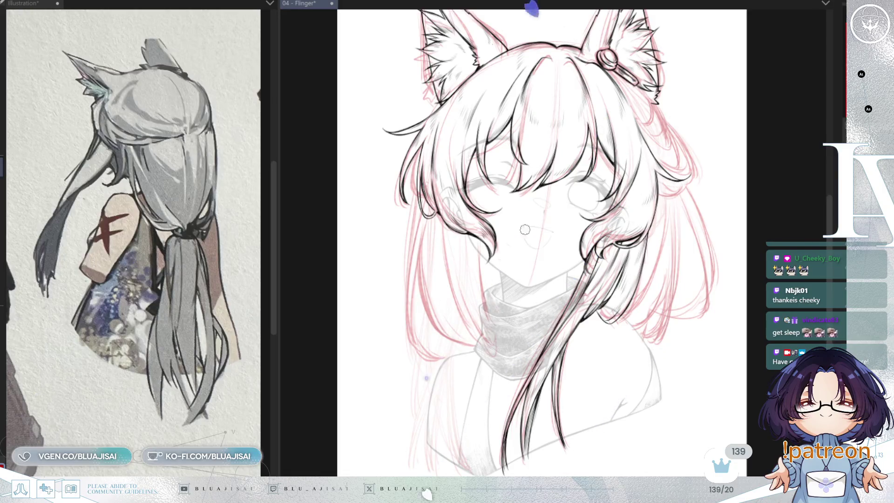
- Pan and zoom the canvas so the drawing sits beside the back-view reference
drag(459, 145, 446, 154)
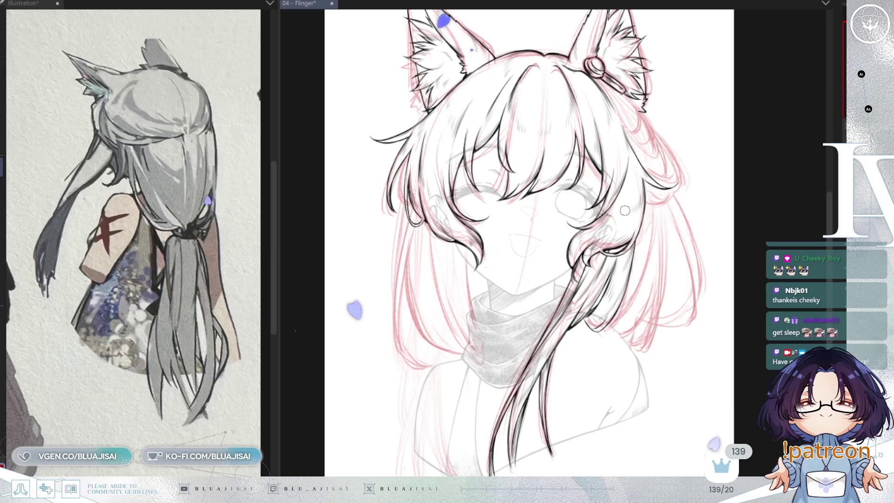
scroll(623, 211, down, 1)
drag(669, 225, 659, 212)
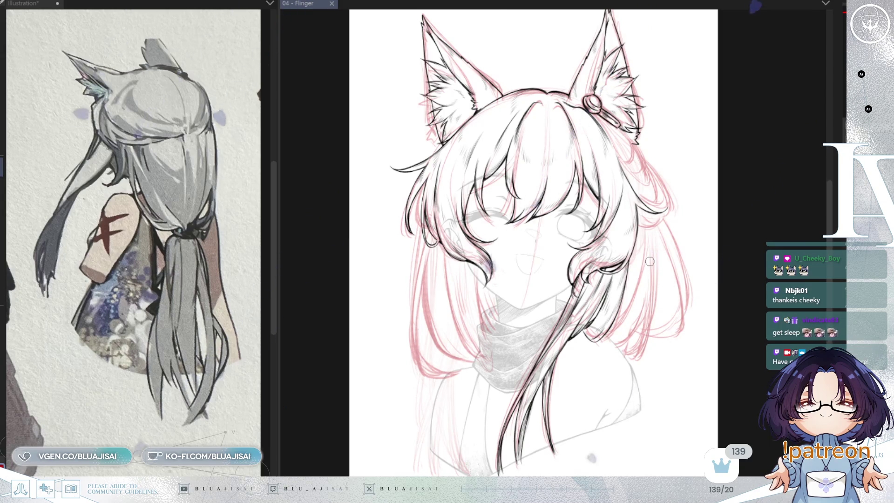
- On the mirrored canvas, sketch four pink strands at the lower hair ends
key(h)
drag(452, 247, 475, 377)
drag(456, 319, 470, 378)
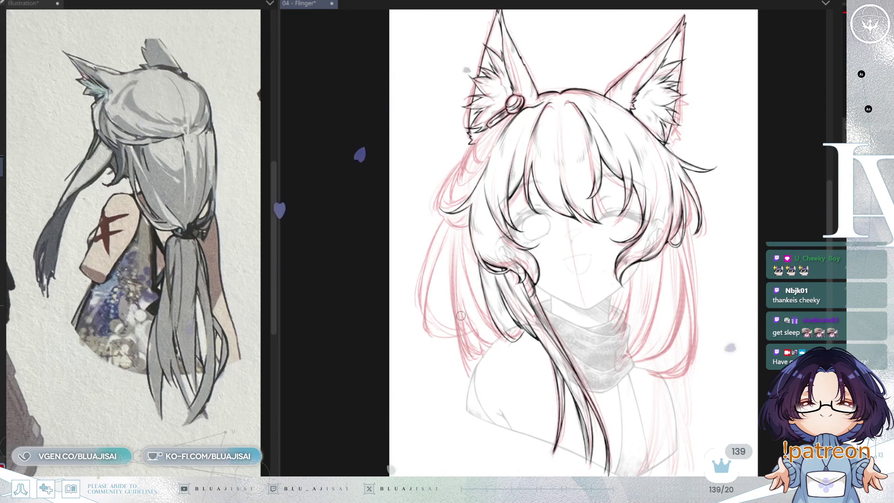
mouse_move(456, 300)
mouse_down()
mouse_move(484, 366)
mouse_move(473, 384)
mouse_up()
drag(451, 260, 468, 373)
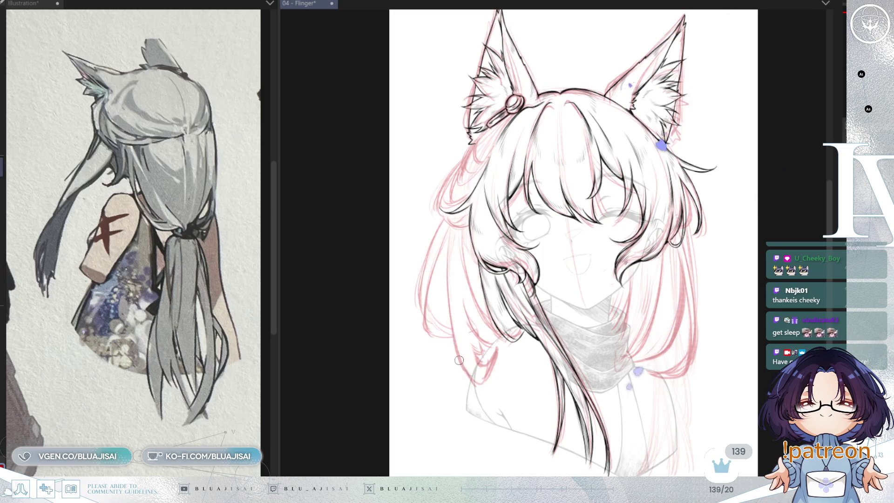
- Erase the darker pink strokes at the hair ends and redraw one strand
key(e)
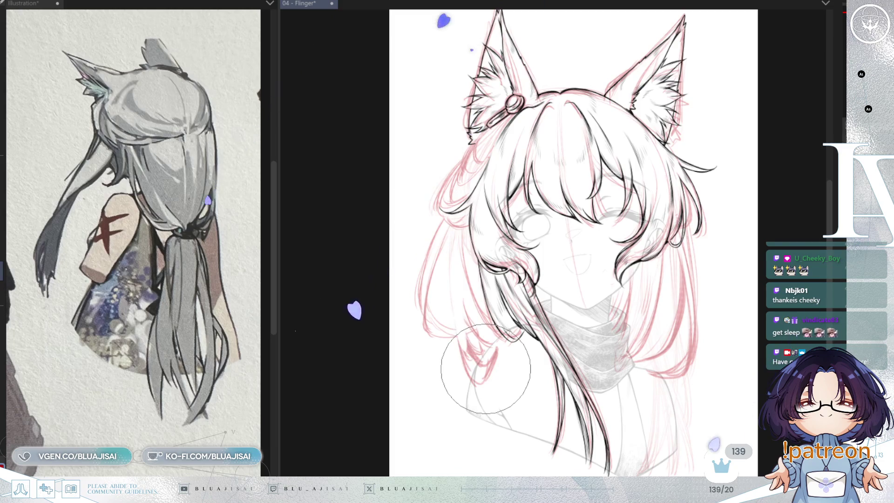
mouse_move(487, 367)
mouse_down()
mouse_move(495, 355)
mouse_move(471, 372)
mouse_move(459, 361)
mouse_move(475, 324)
mouse_up()
key(p)
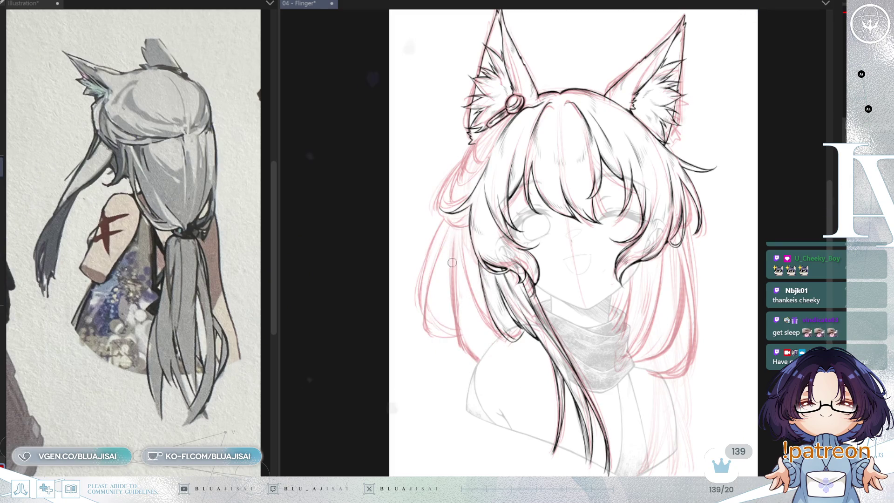
drag(468, 369, 458, 316)
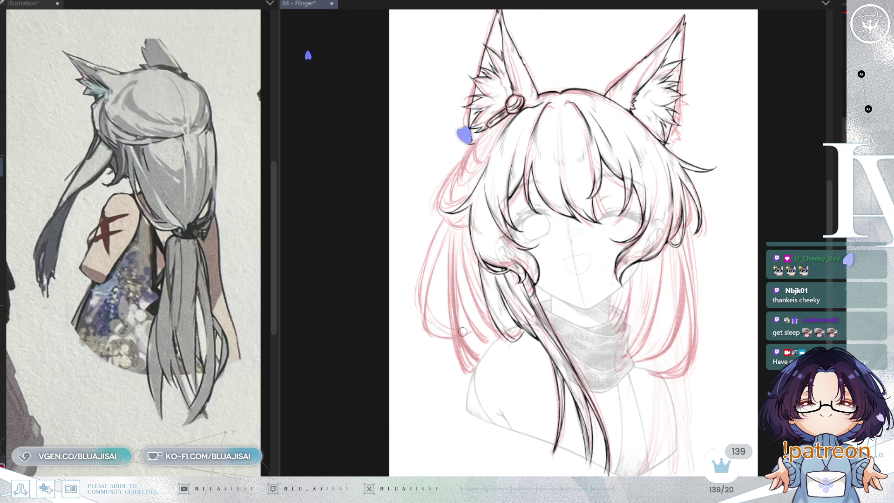
- Sketch pink lines along the outer hair edge and save the Flinger drawing
key(h)
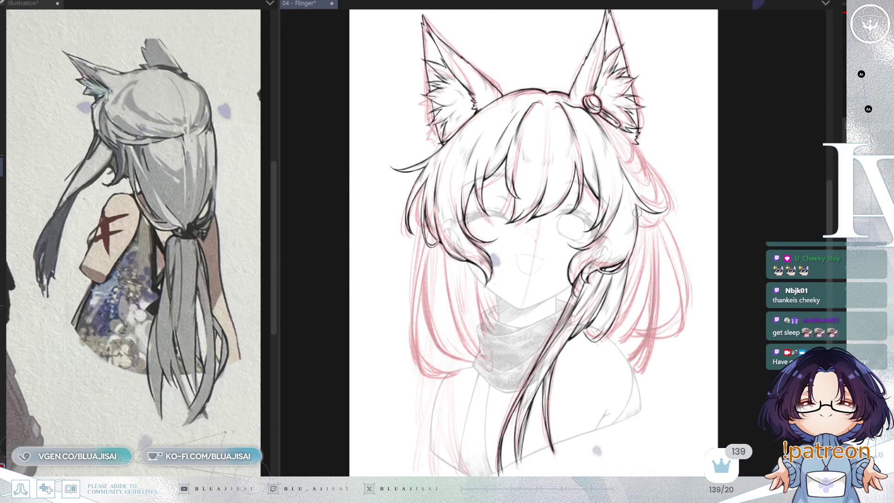
drag(405, 219, 415, 328)
key(ctrl+z)
drag(404, 231, 410, 340)
drag(403, 251, 412, 337)
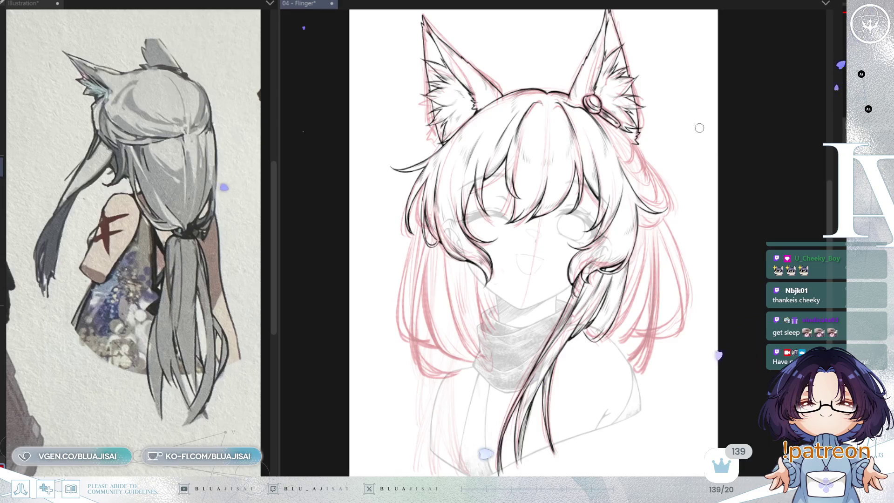
key(h)
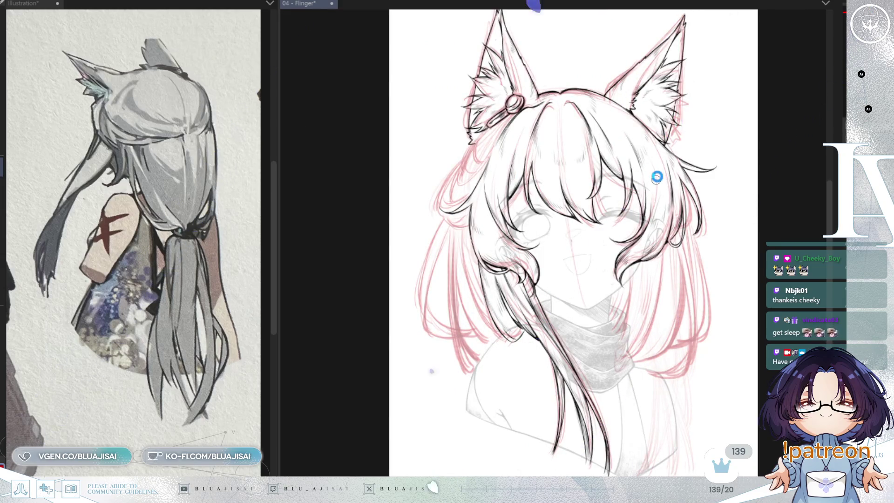
key(ctrl+s)
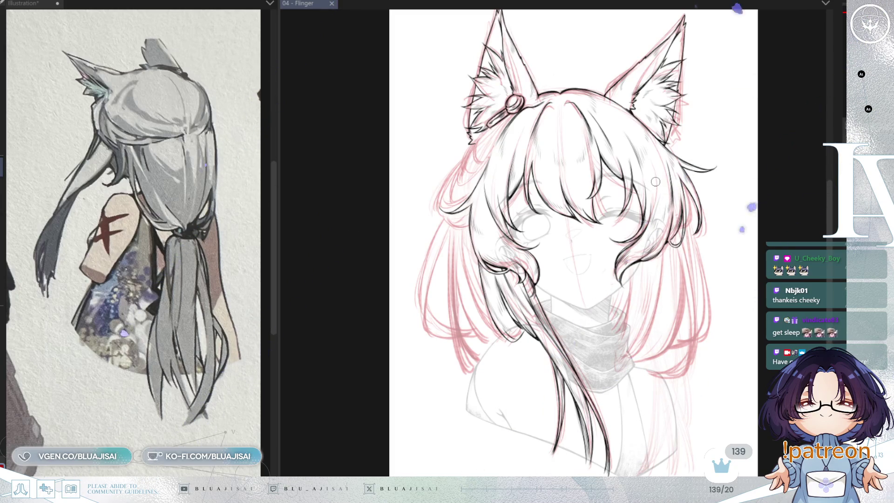
- Unmirror the view and fade the pink sketch layer much lighter
scroll(722, 181, down, 1)
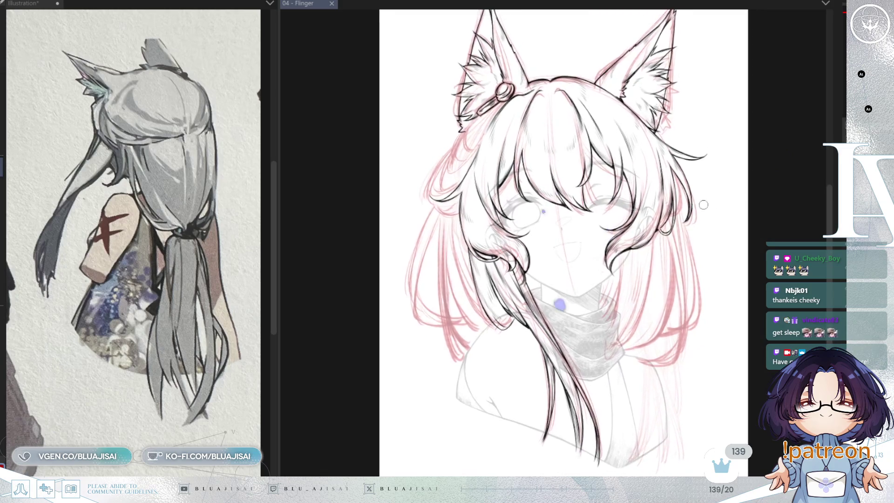
key(h)
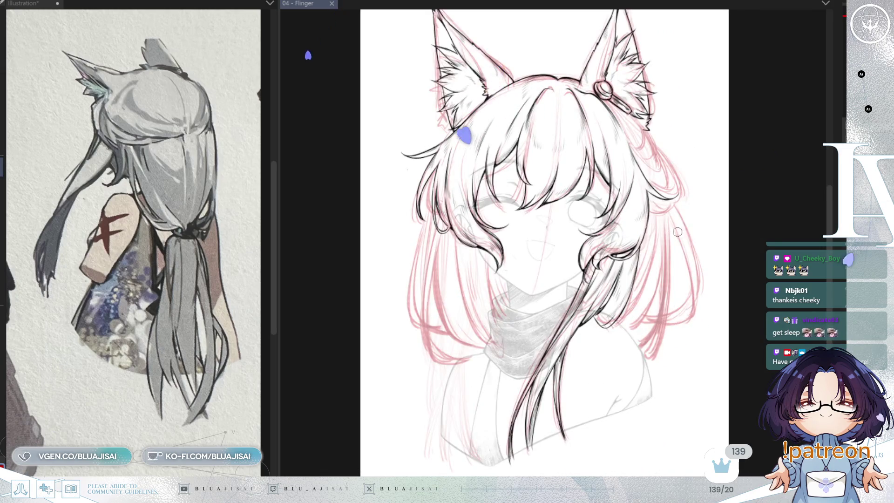
key(3)
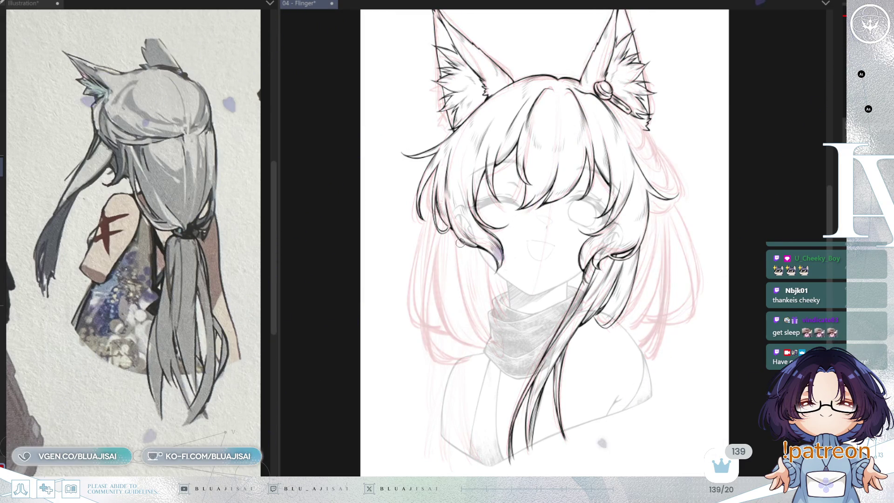
- Show the front-view Operator Design page in the Illustration reference
click(275, 233)
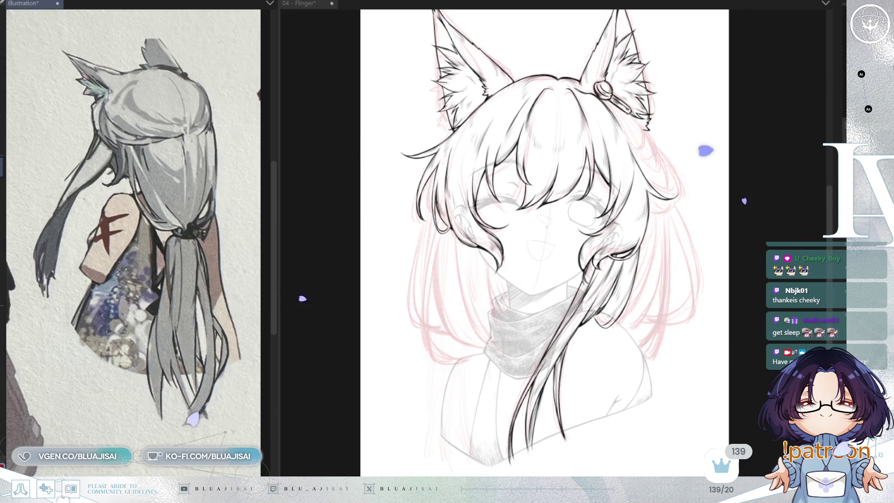
scroll(133, 242, down, 2)
scroll(271, 114, down, 2)
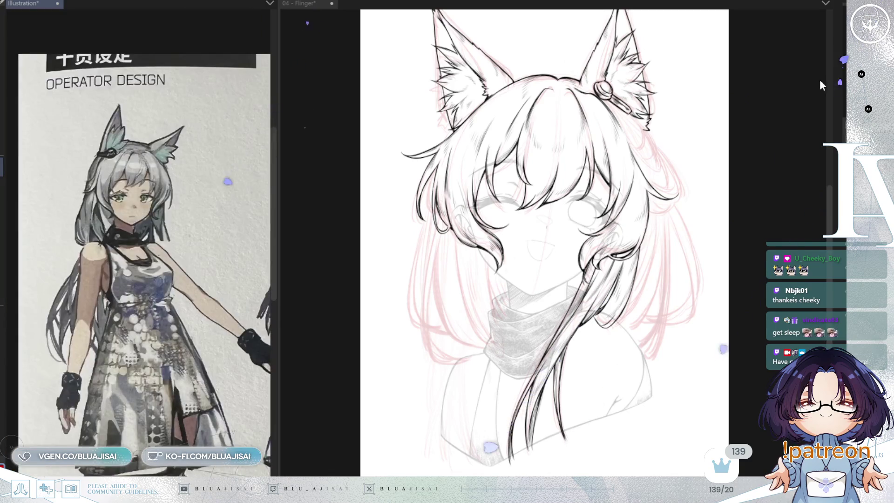
- Scroll the Illustration reference to the cloaked character and return to the Flinger drawing
scroll(144, 264, down, 2)
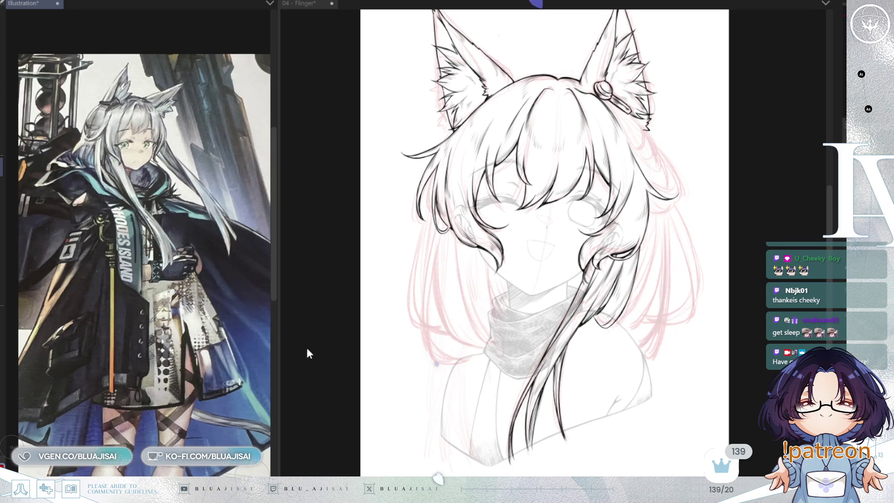
scroll(138, 265, down, 2)
scroll(139, 264, down, 2)
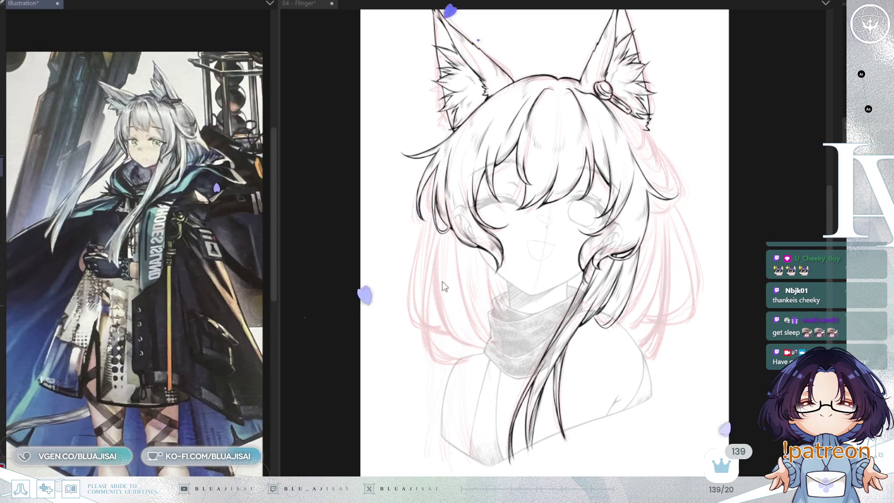
click(437, 288)
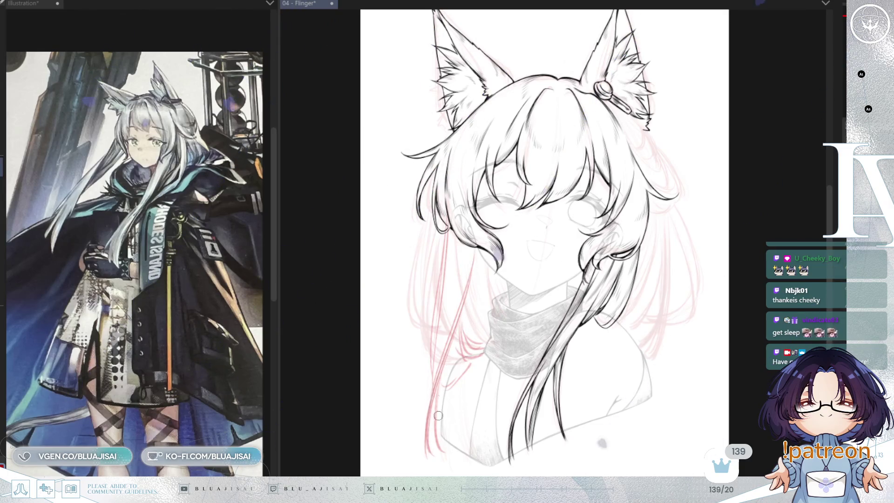
- Sketch new pink strands down the left side hair, undoing and erasing stray ones
drag(445, 244, 433, 379)
drag(462, 244, 445, 319)
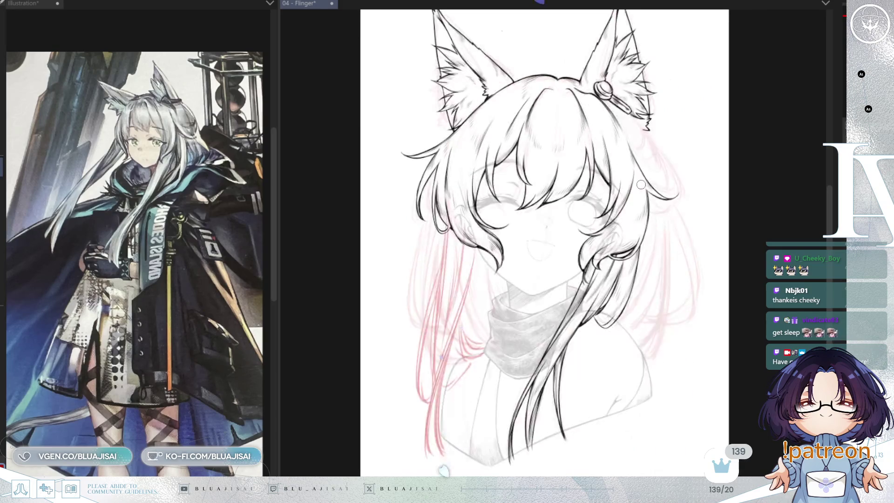
key(ctrl+z)
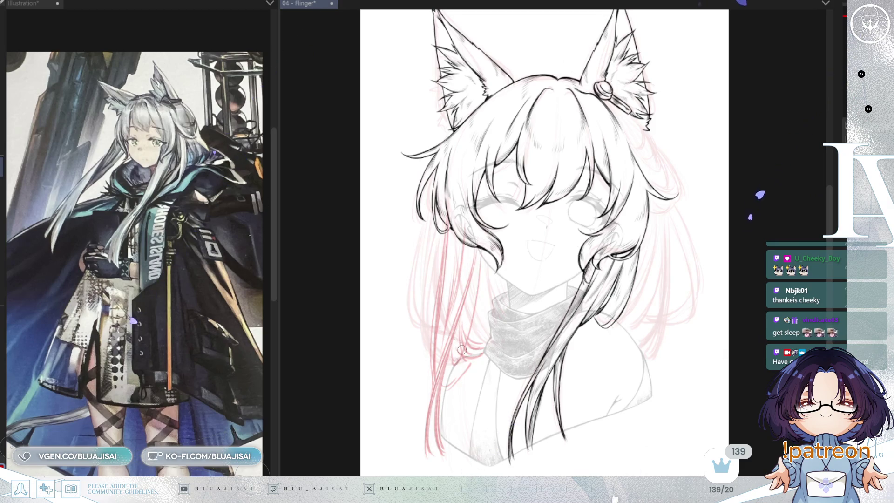
key(ctrl+z)
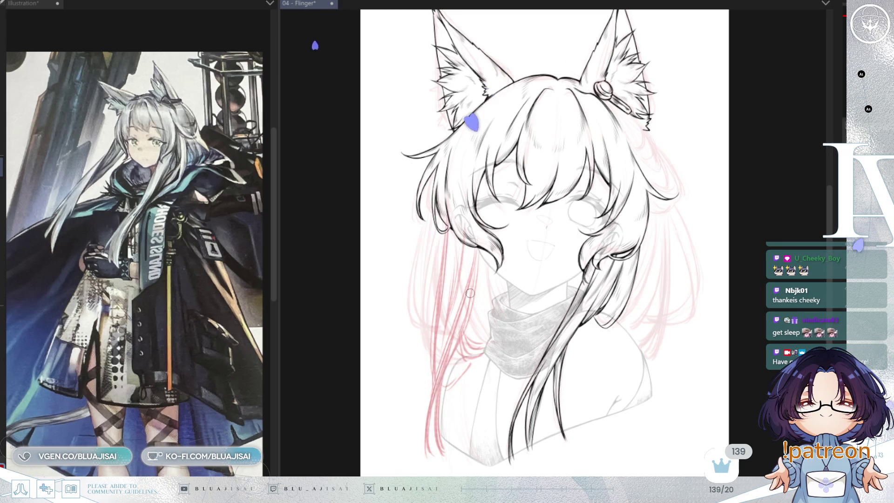
drag(438, 319, 414, 422)
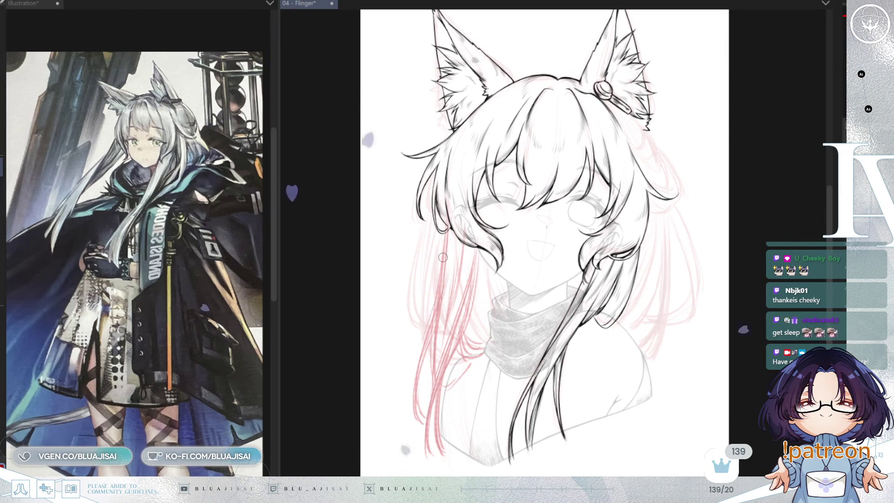
key(e)
mouse_move(447, 273)
mouse_down()
mouse_move(400, 343)
mouse_move(443, 293)
mouse_up()
key(p)
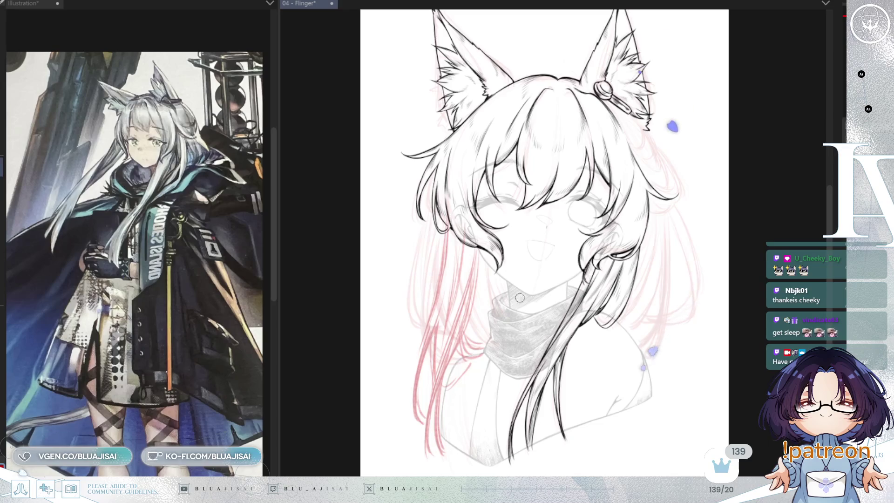
- Check proportions in mirrored view and sketch a pink strand on the left side
key(h)
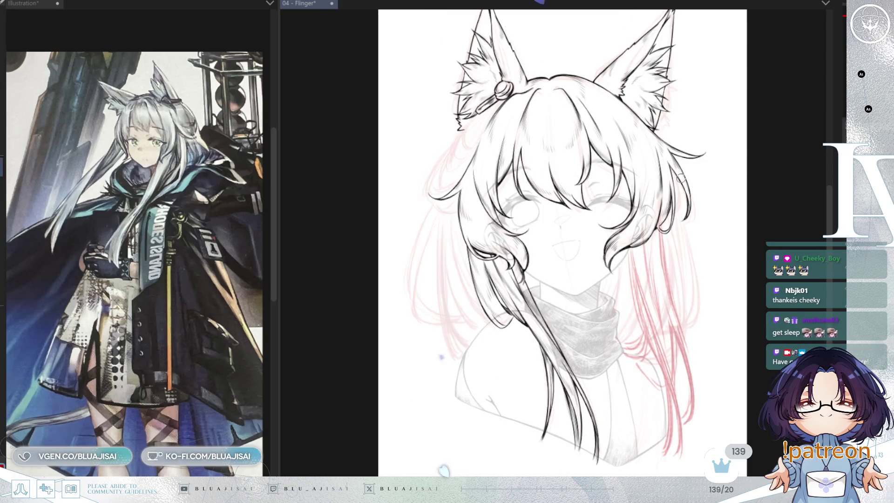
key(h)
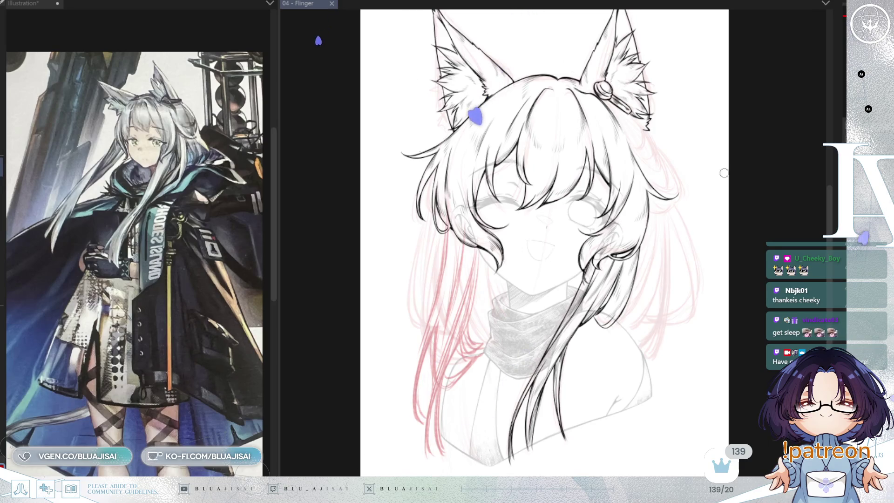
key(h)
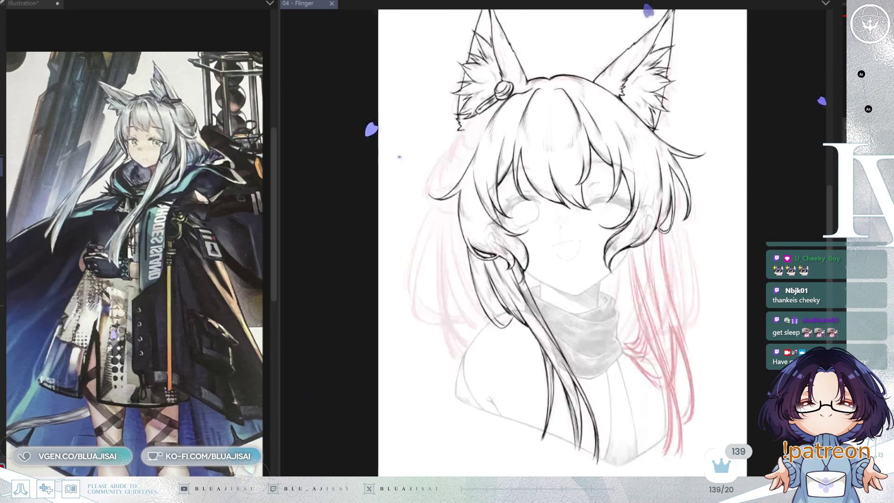
drag(438, 237, 467, 357)
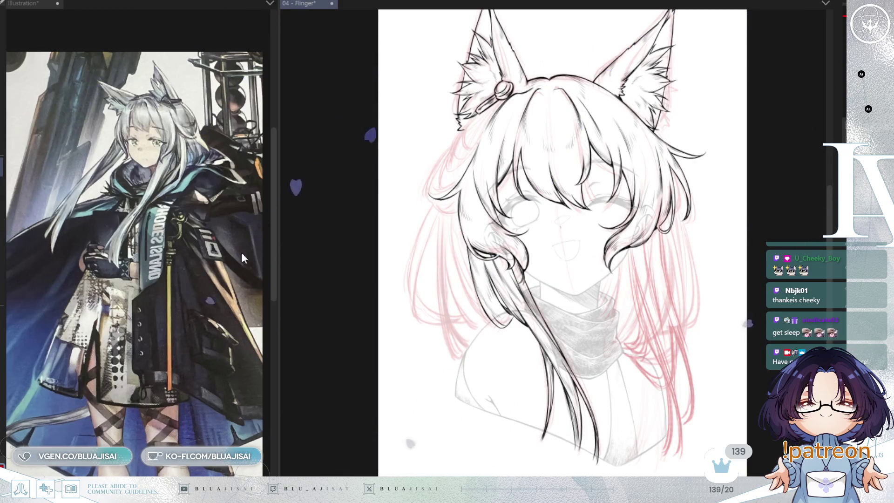
key(ctrl+Tab)
key(h)
key(ctrl+Tab)
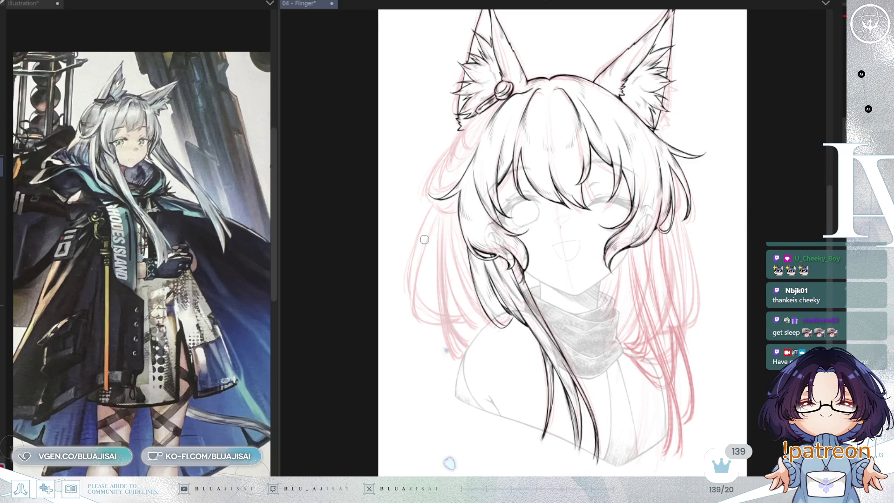
- Erase stray pink strands at the hair's left edge and compare the sketch layers
key(bracketright)
key(bracketright)
key(bracketright)
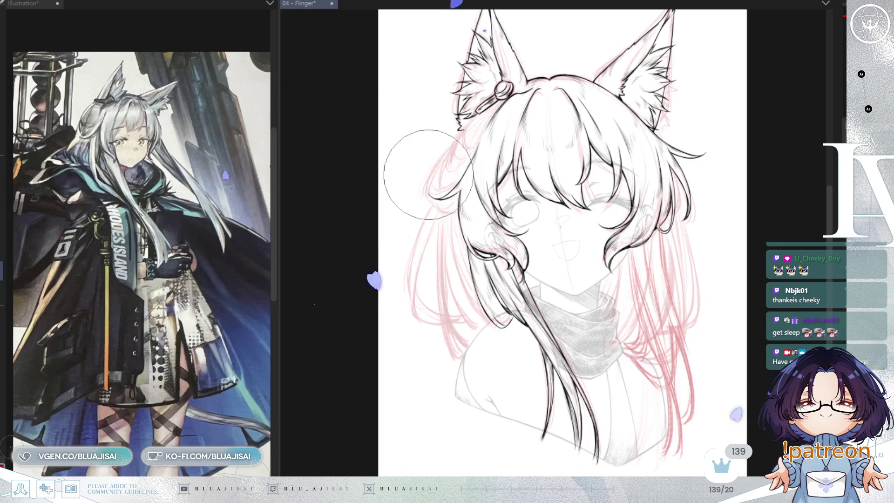
mouse_move(434, 197)
mouse_down()
mouse_move(419, 180)
mouse_move(400, 260)
mouse_move(428, 249)
mouse_up()
key(bracketleft)
key(bracketleft)
key(bracketleft)
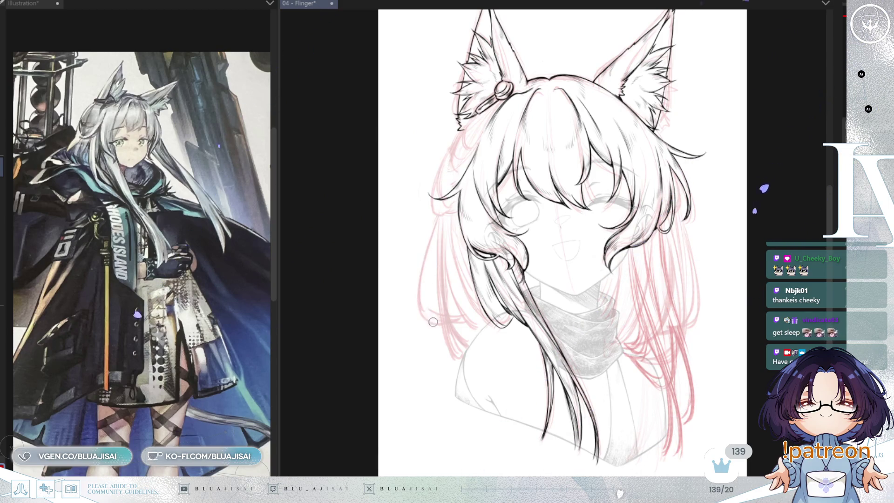
mouse_move(440, 227)
mouse_down()
mouse_move(422, 261)
mouse_move(431, 219)
mouse_move(425, 252)
mouse_up()
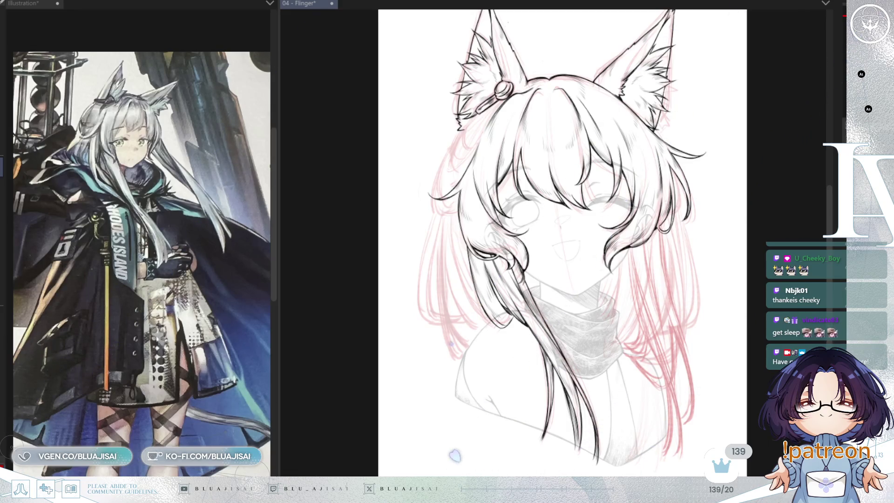
key(ctrl+z)
key(ctrl+y)
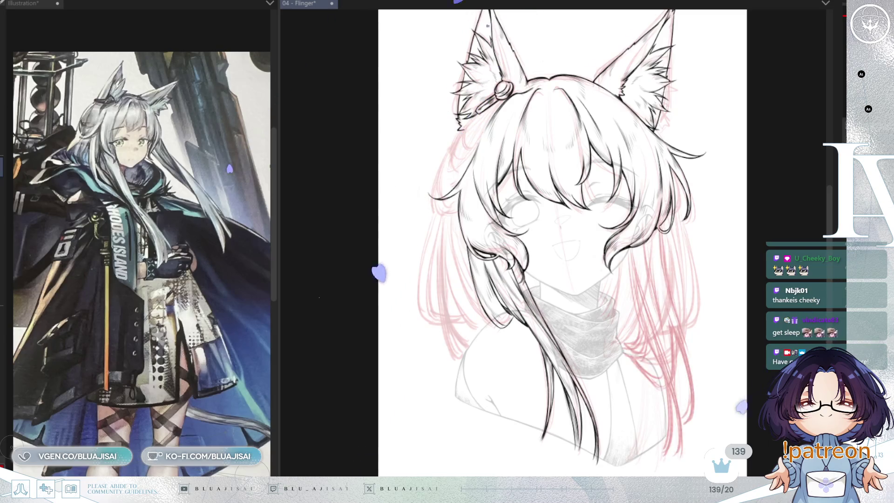
key(ctrl+y)
- On a zoomed, rotated view, ink black strand lines down the long side hair
key(h)
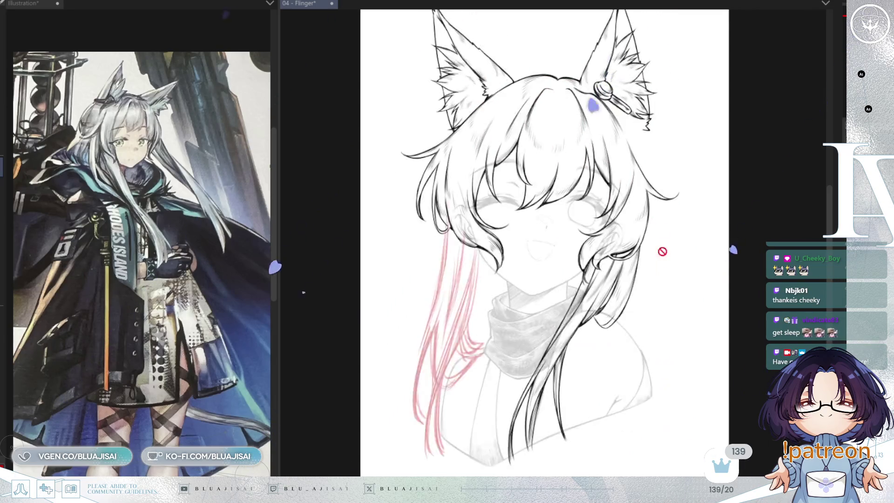
scroll(461, 307, up, 5)
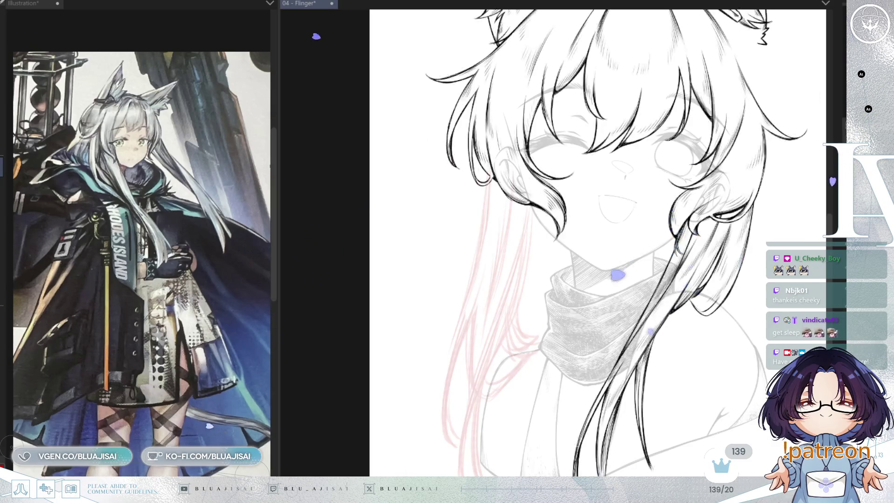
key(asciicircum)
key(asciicircum)
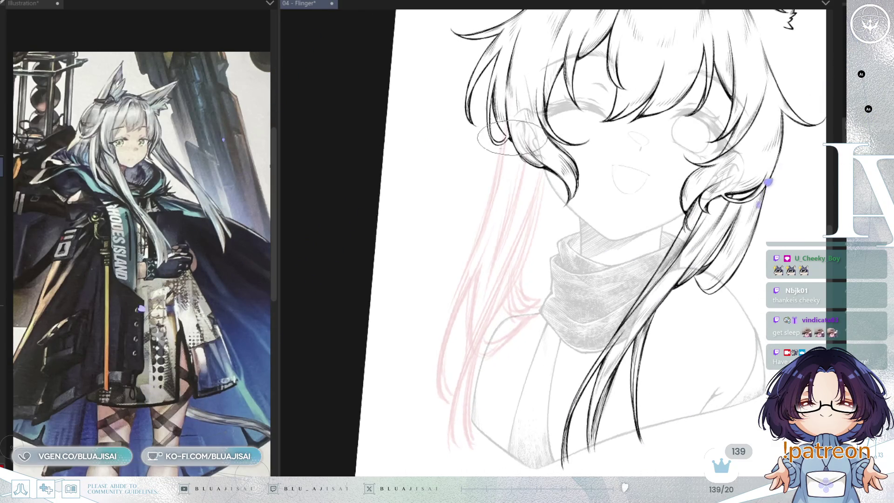
scroll(492, 187, up, 4)
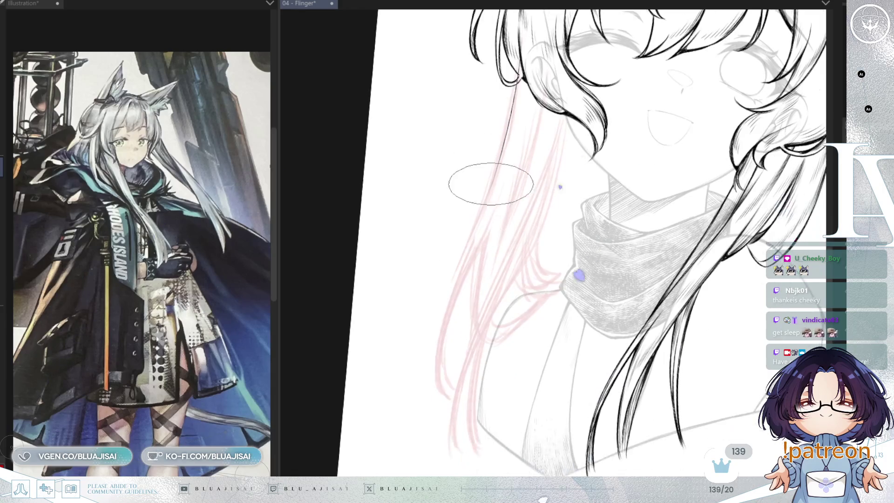
mouse_move(494, 163)
mouse_down()
mouse_move(473, 273)
mouse_move(440, 361)
mouse_move(452, 396)
mouse_up()
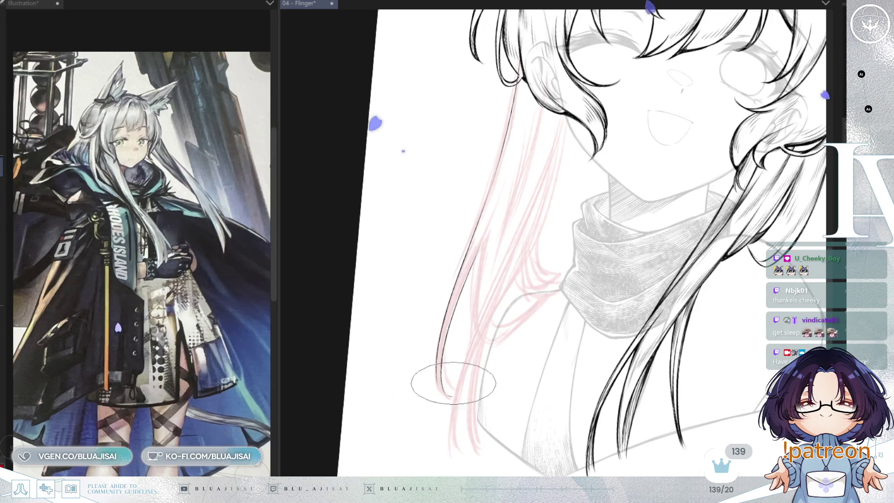
drag(553, 135, 534, 205)
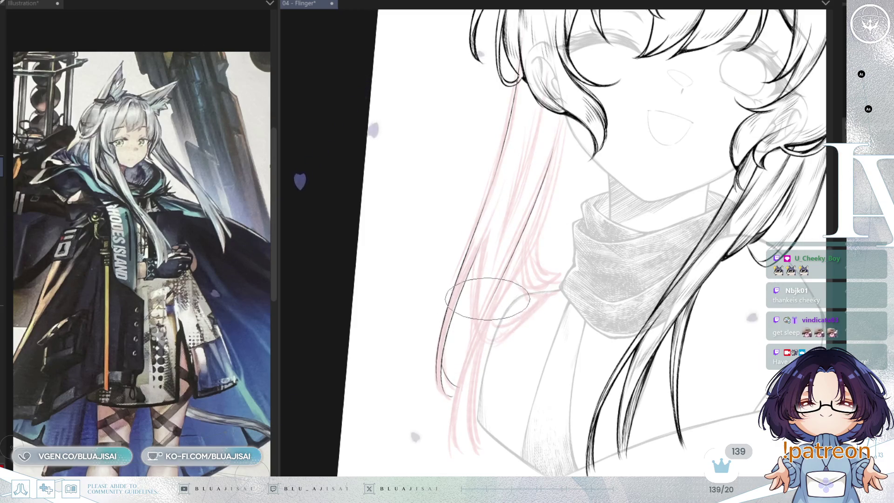
drag(484, 303, 473, 424)
drag(566, 116, 533, 254)
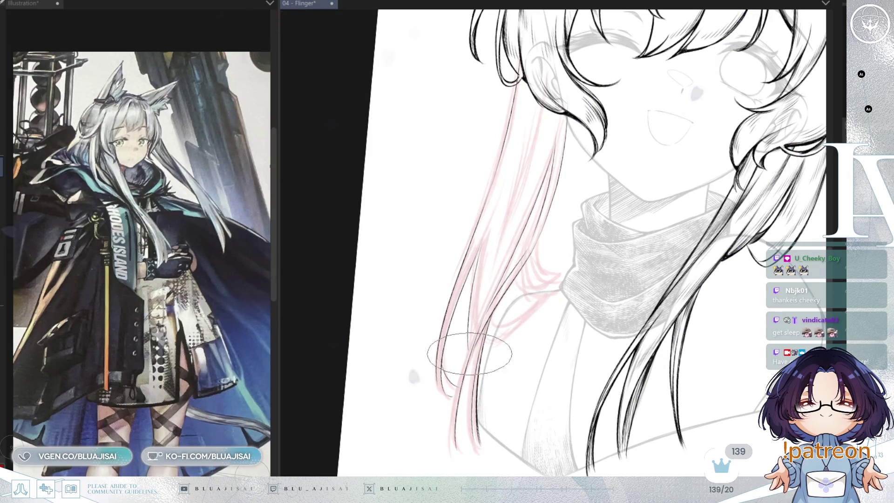
- Ink more hair strands over the pink sketch, adding short strokes beside the scarf
scroll(479, 240, up, 3)
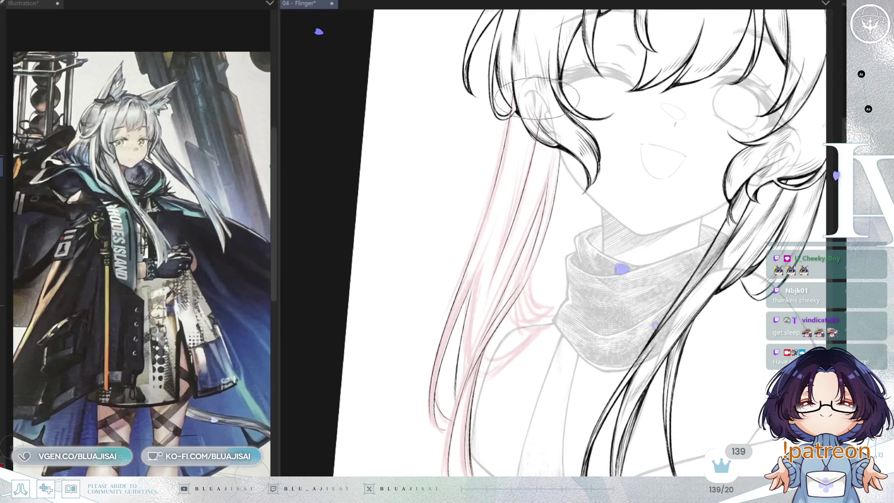
drag(540, 96, 517, 214)
drag(531, 139, 498, 280)
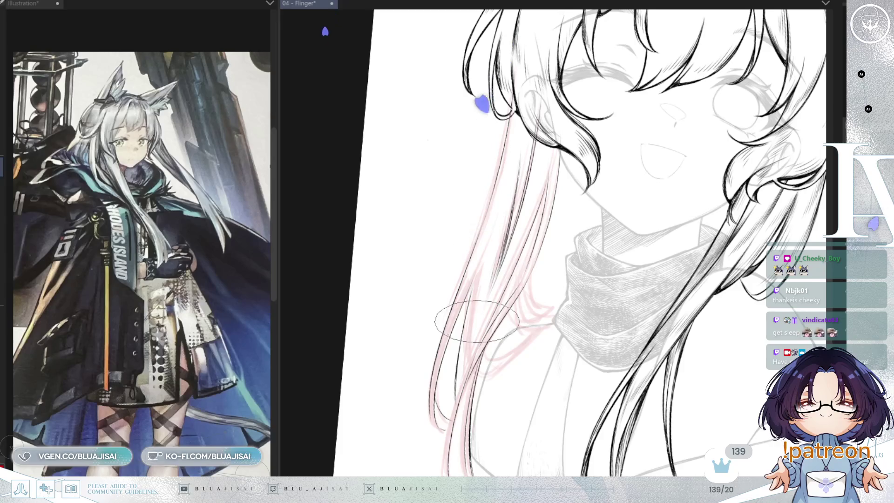
drag(591, 244, 574, 237)
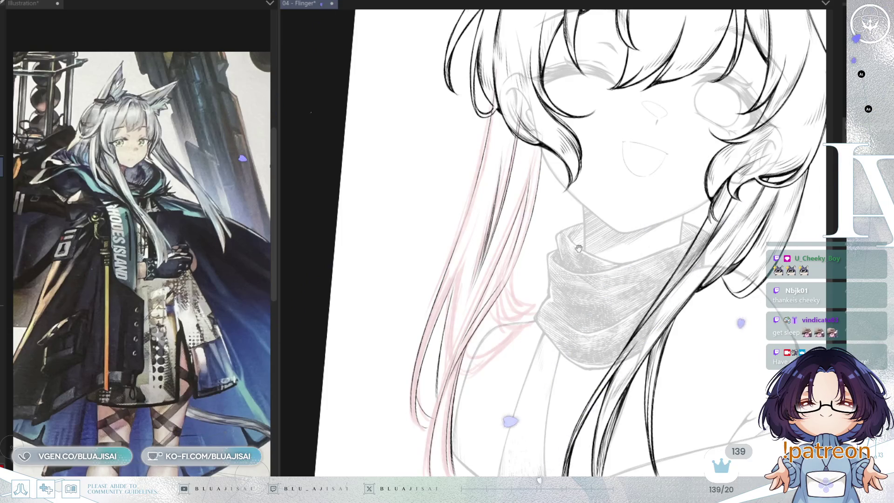
scroll(601, 220, down, 2)
key(minus)
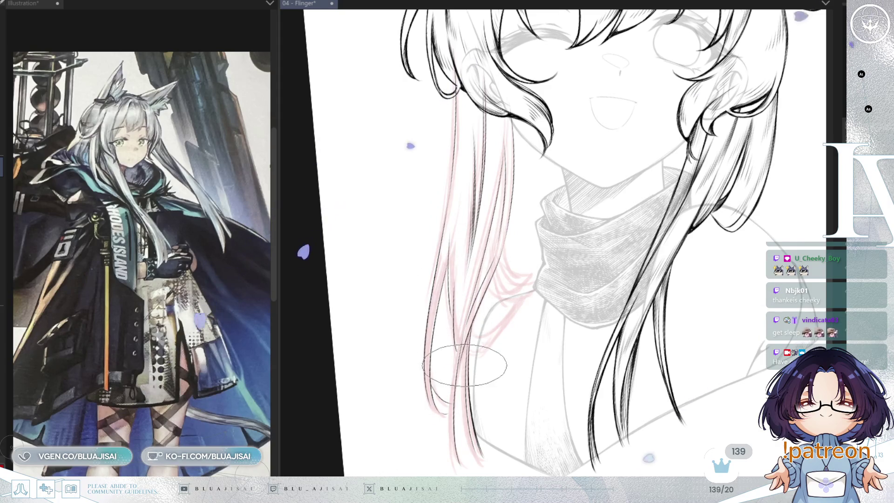
drag(521, 292, 492, 342)
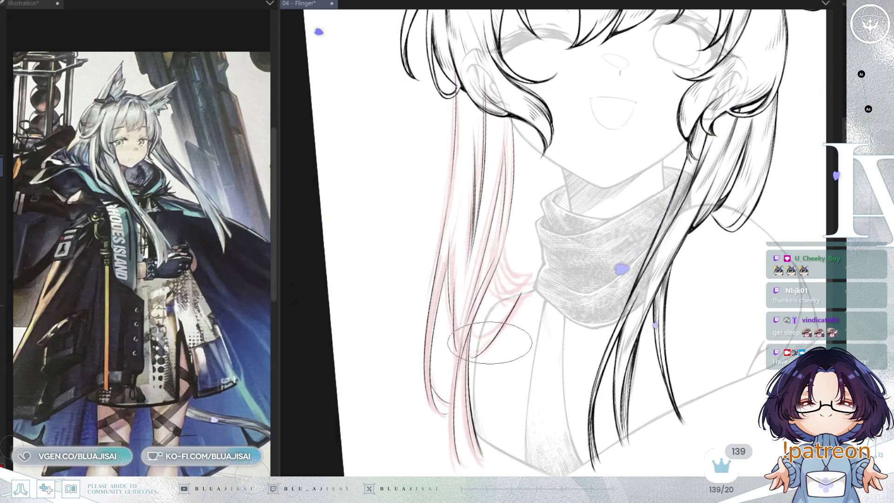
drag(521, 291, 490, 303)
drag(503, 261, 535, 280)
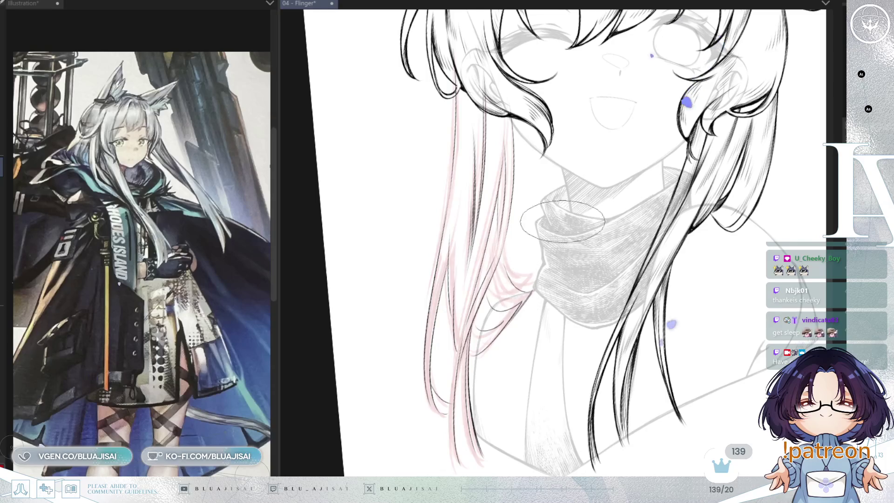
- Reset the canvas rotation upright, check the whole head, and save 04 - Flinger
key(h)
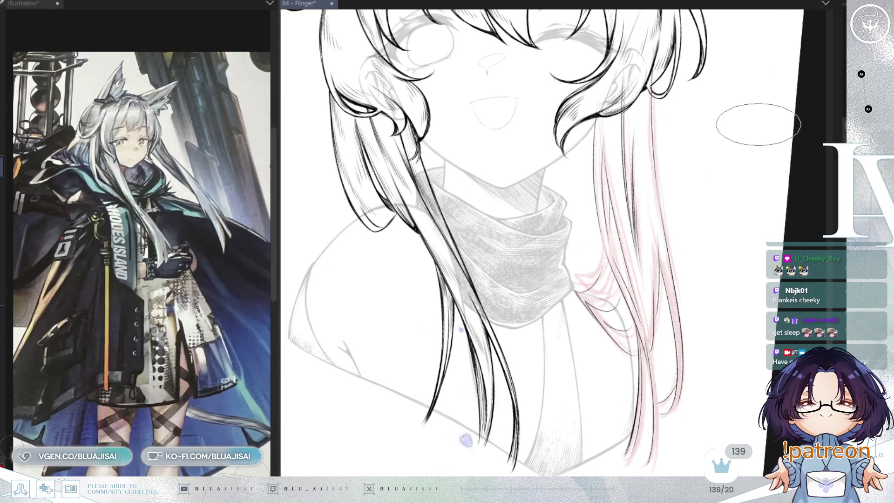
key(h)
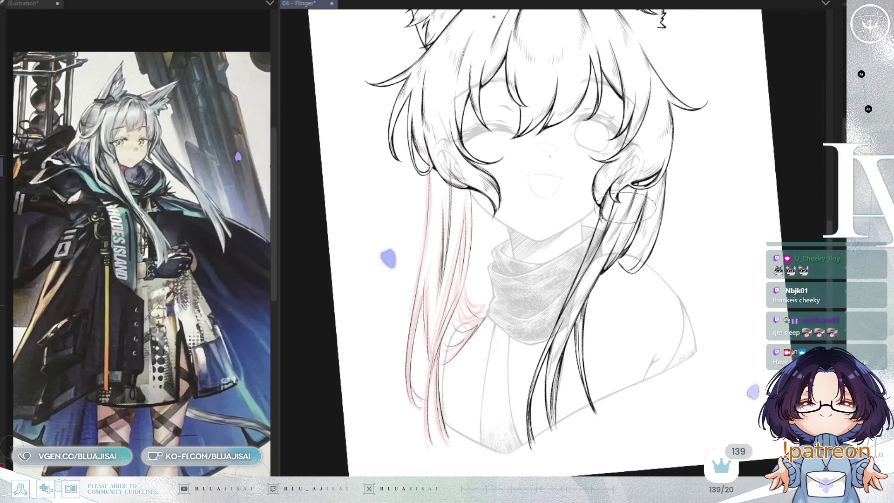
key(5)
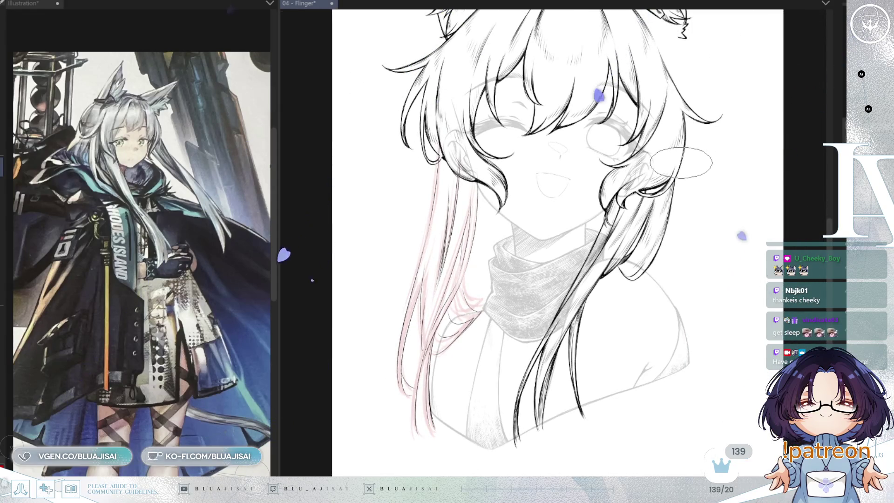
scroll(540, 186, down, 1)
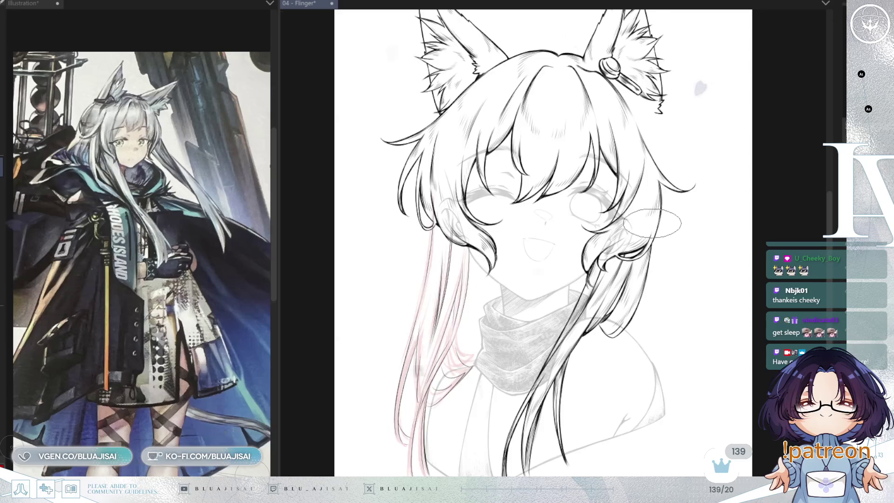
key(h)
scroll(680, 179, up, 2)
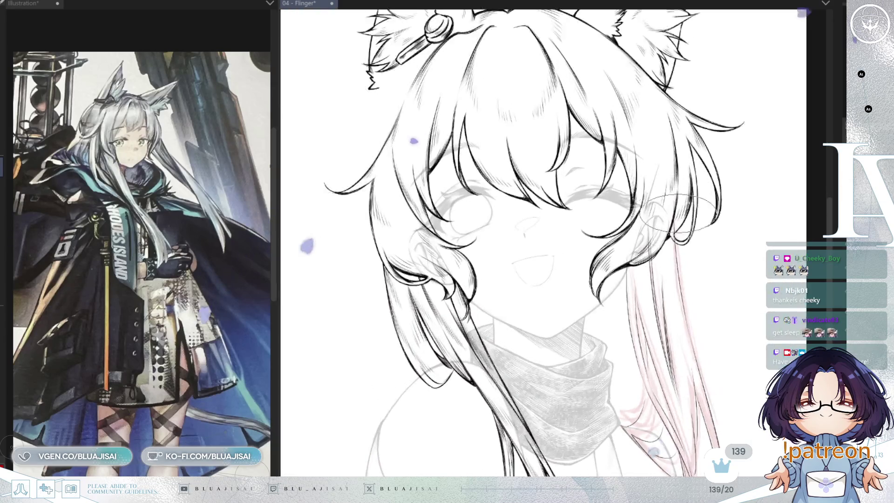
scroll(586, 154, up, 2)
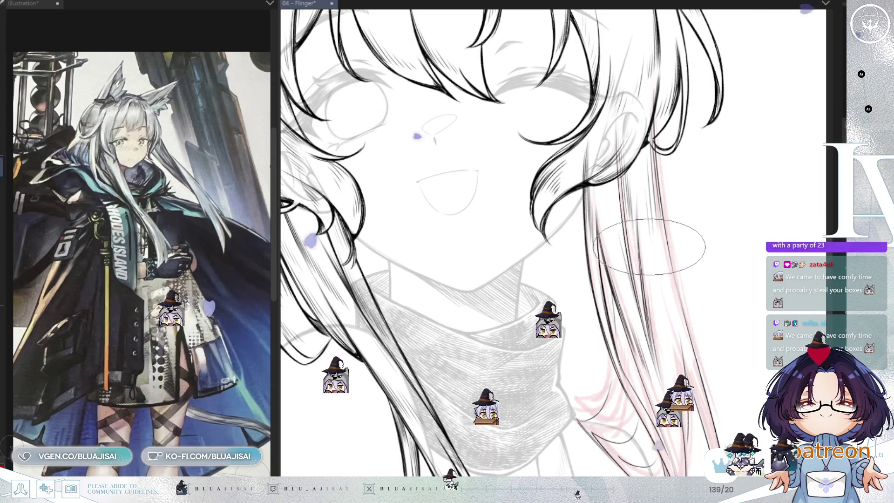
scroll(652, 233, down, 2)
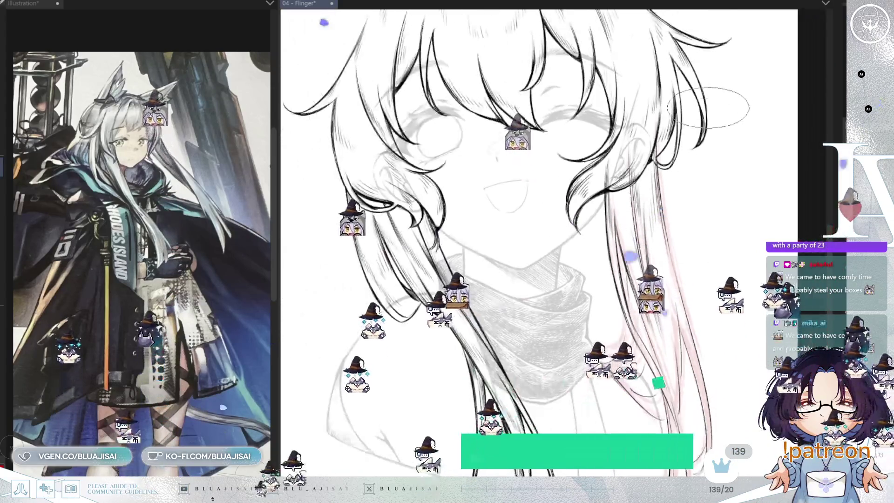
scroll(703, 119, down, 3)
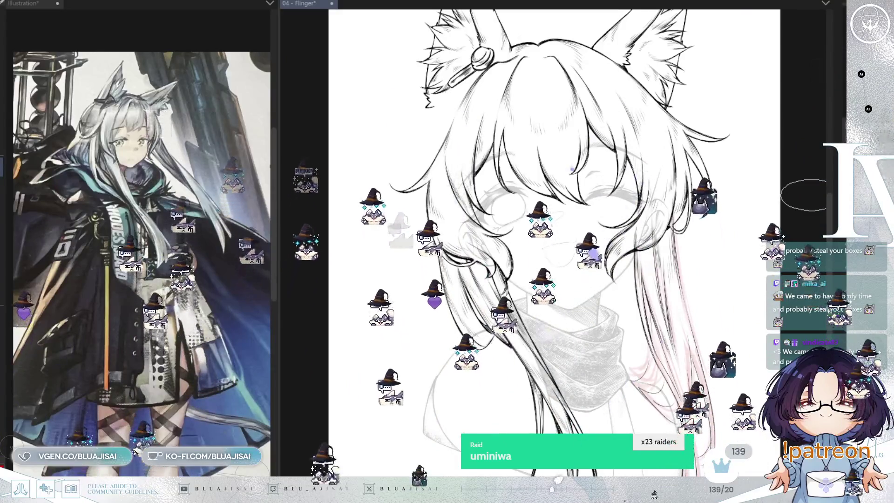
key(ctrl+s)
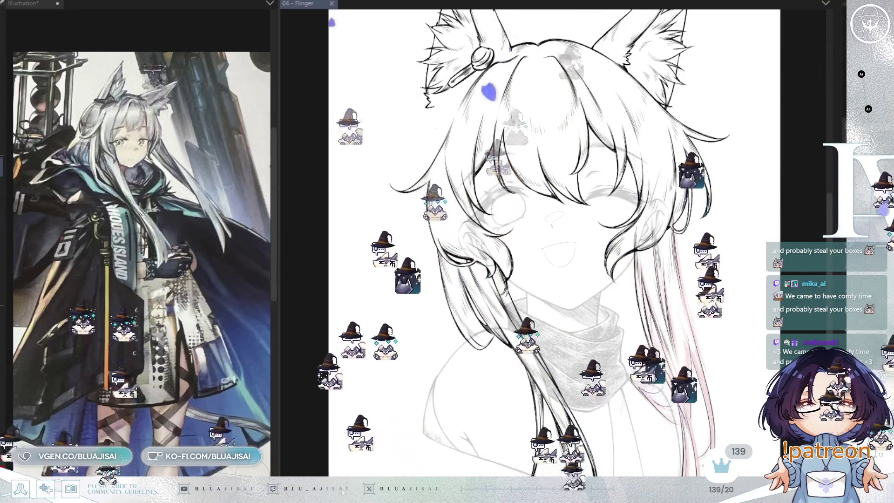
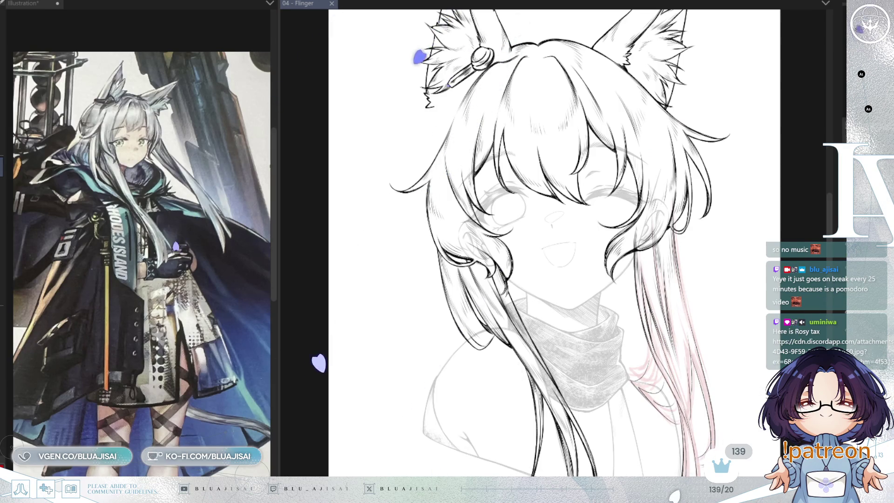
- Shrink the reference panel to widen the workspace and create a new blank canvas, Illustration2
mouse_move(279, 49)
mouse_down()
mouse_move(66, 44)
mouse_move(93, 44)
mouse_up()
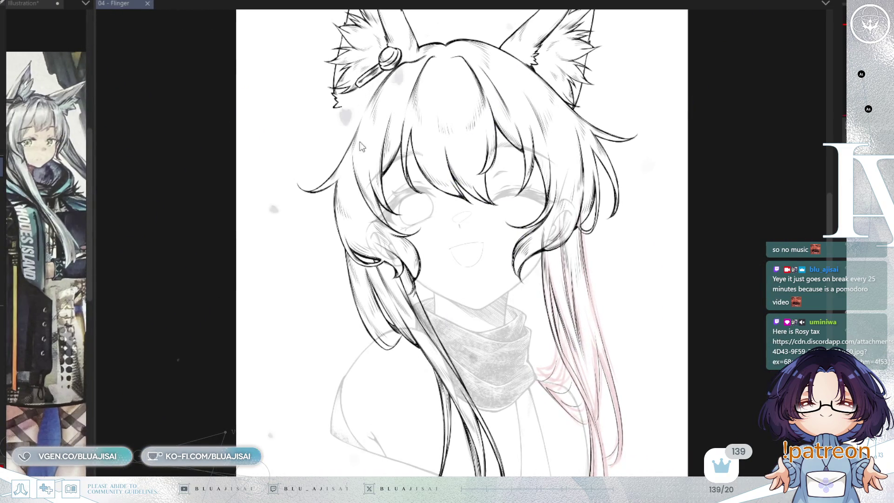
key(ctrl+n)
key(Return)
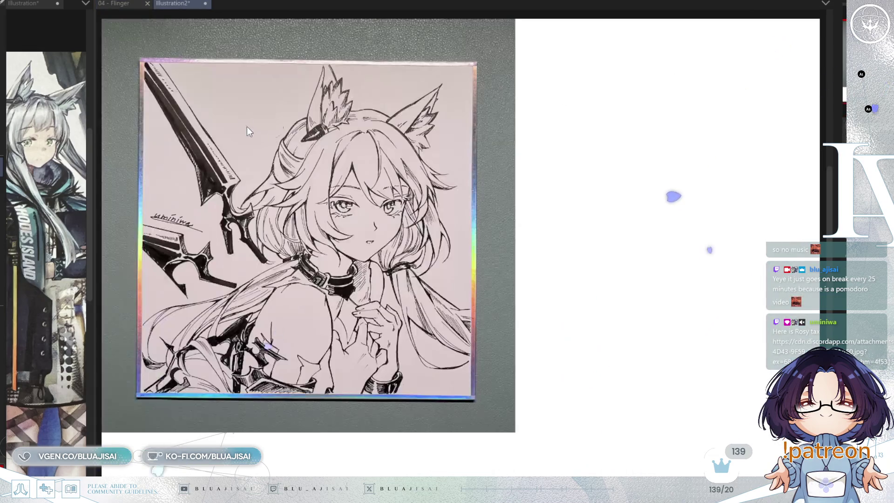
- Paste the inked fox-girl photo, enlarge it down-right, and start lettering the letter A
key(ctrl+v)
scroll(270, 219, up, 1)
drag(269, 219, 310, 254)
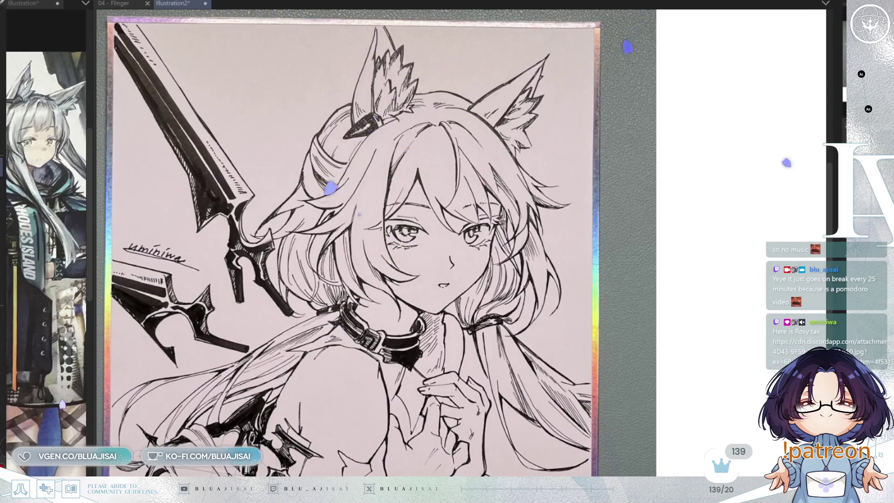
mouse_move(623, 89)
mouse_down()
mouse_move(642, 68)
mouse_move(643, 93)
mouse_move(642, 78)
mouse_move(667, 74)
mouse_move(667, 91)
mouse_move(693, 69)
mouse_up()
- Finish lettering 'Art by', fixing the misdrawn R, and write the artist's first handle below it
key(ctrl+z)
mouse_move(681, 70)
mouse_down()
mouse_move(682, 91)
mouse_move(725, 91)
mouse_up()
mouse_move(725, 73)
mouse_down()
mouse_move(741, 82)
mouse_move(725, 93)
mouse_move(766, 91)
mouse_up()
drag(773, 76, 745, 108)
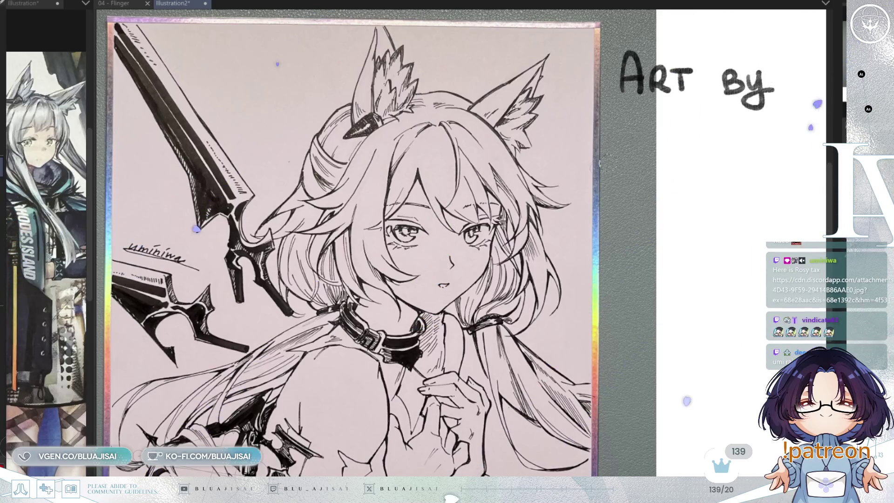
mouse_move(596, 142)
mouse_down()
mouse_move(590, 148)
mouse_move(606, 133)
mouse_move(603, 162)
mouse_move(633, 134)
mouse_up()
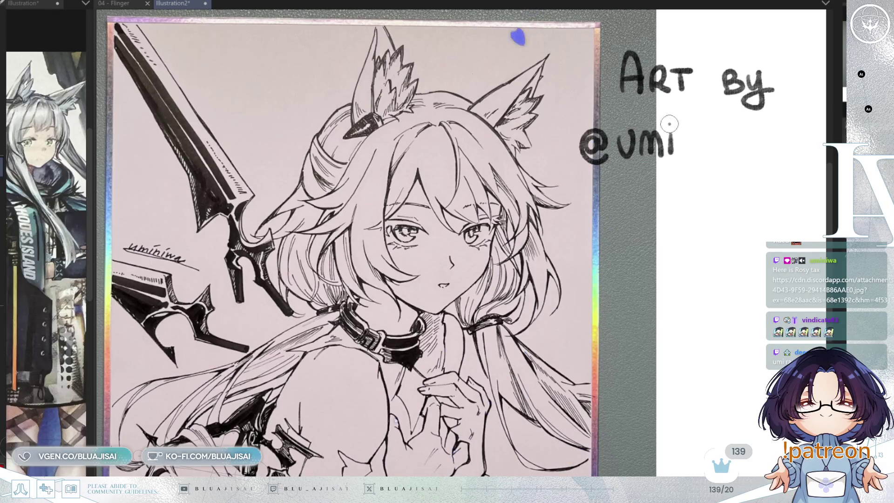
mouse_move(679, 156)
mouse_down()
mouse_move(706, 155)
mouse_move(725, 133)
mouse_move(739, 131)
mouse_move(756, 152)
mouse_move(757, 142)
mouse_up()
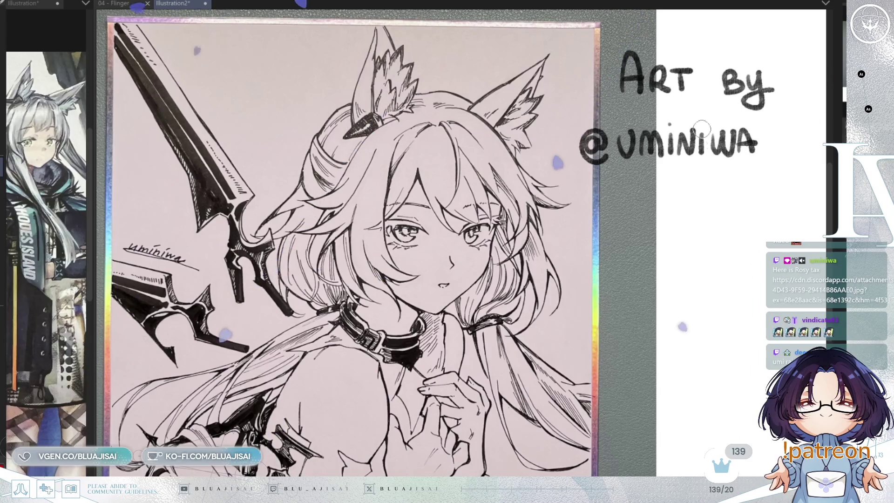
- Draw a Twitch logo, letter the second handle, and draw a YouTube icon with a play triangle
mouse_move(681, 181)
mouse_down()
mouse_move(680, 195)
mouse_move(668, 200)
mouse_move(701, 210)
mouse_up()
mouse_move(670, 176)
mouse_down()
mouse_move(708, 199)
mouse_move(699, 201)
mouse_up()
mouse_move(602, 275)
mouse_down()
mouse_move(597, 270)
mouse_move(592, 301)
mouse_up()
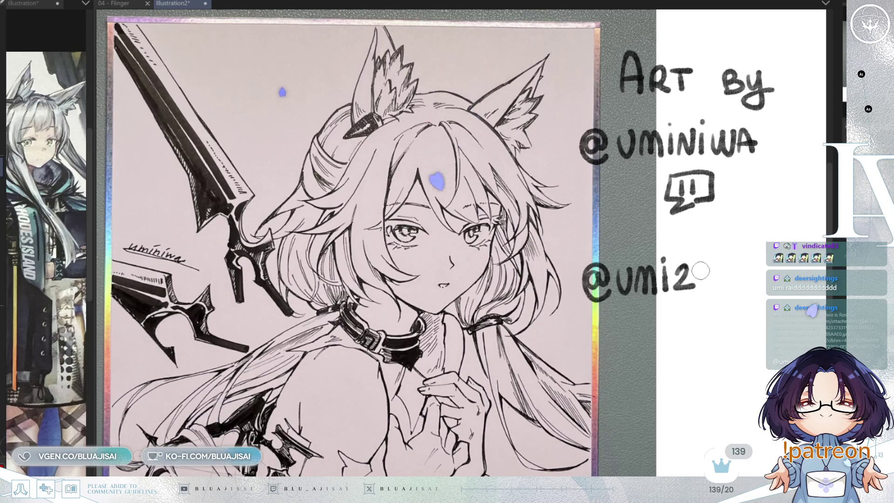
drag(701, 271, 747, 288)
mouse_move(675, 323)
mouse_down()
mouse_move(710, 345)
mouse_move(694, 338)
mouse_move(705, 324)
mouse_move(693, 336)
mouse_up()
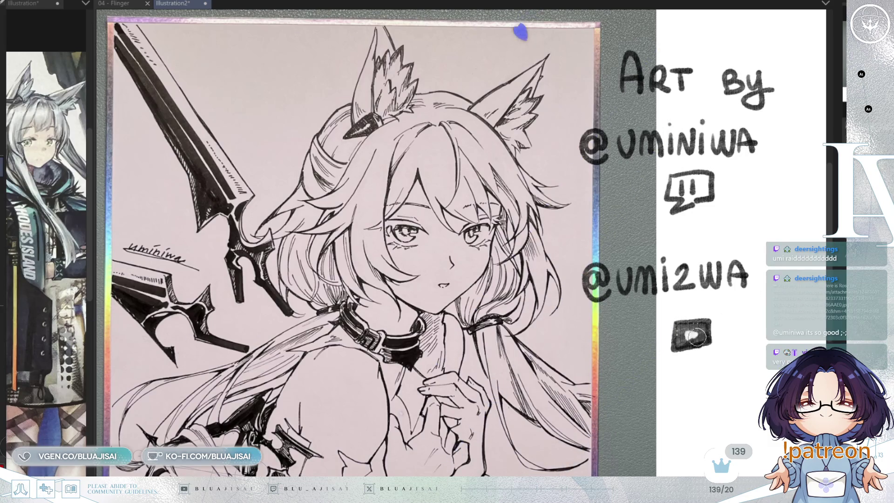
drag(691, 339, 692, 335)
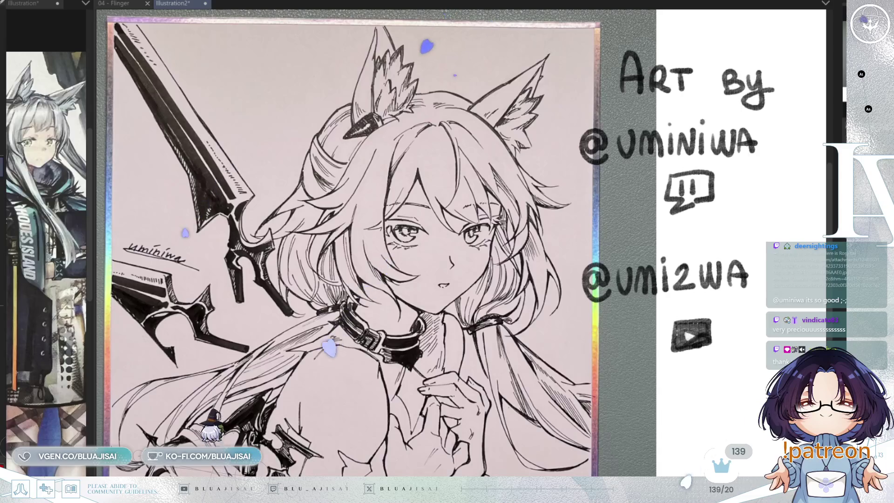